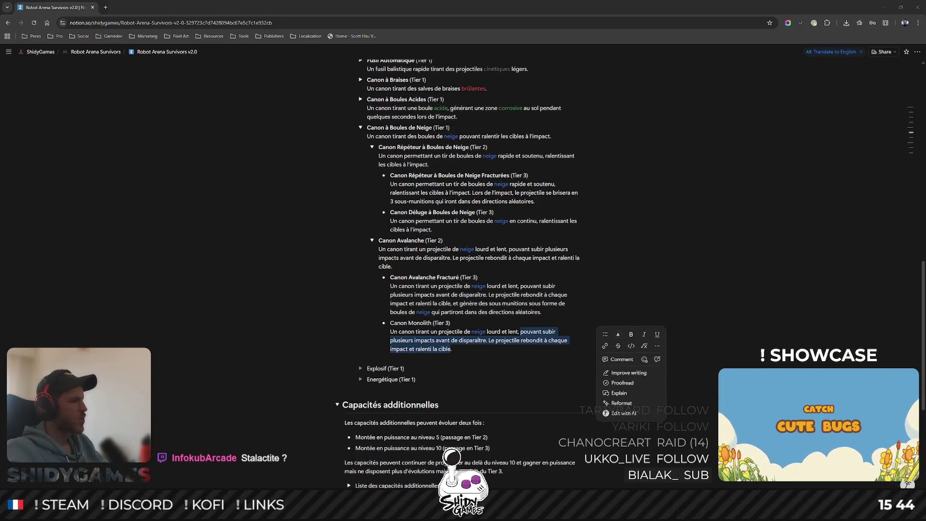
# Rename Canon Monolith to Canon Stalactite and delete the old end of its description.
pyautogui.doubleClick(424, 323)
pyautogui.write('Stalactite')
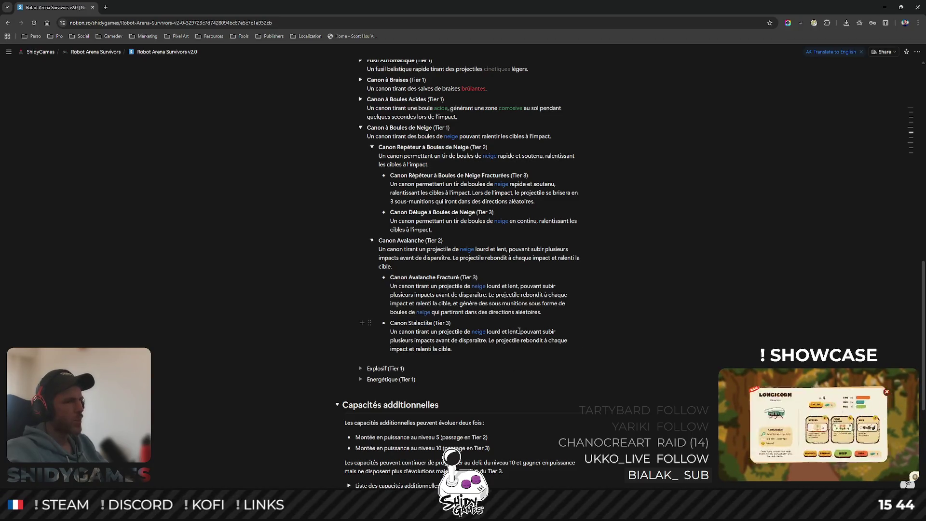
pyautogui.moveTo(453, 348); pyautogui.dragTo(520, 331)
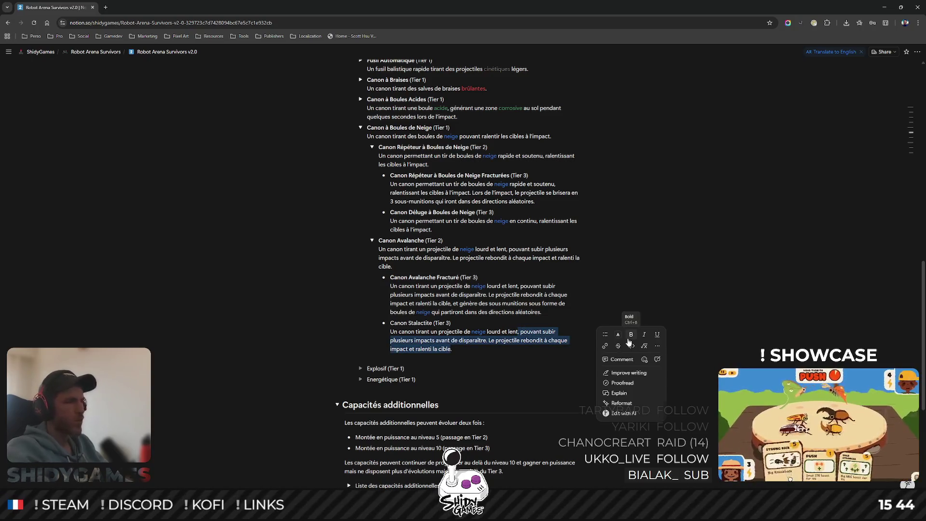
pyautogui.press('BackSpace')
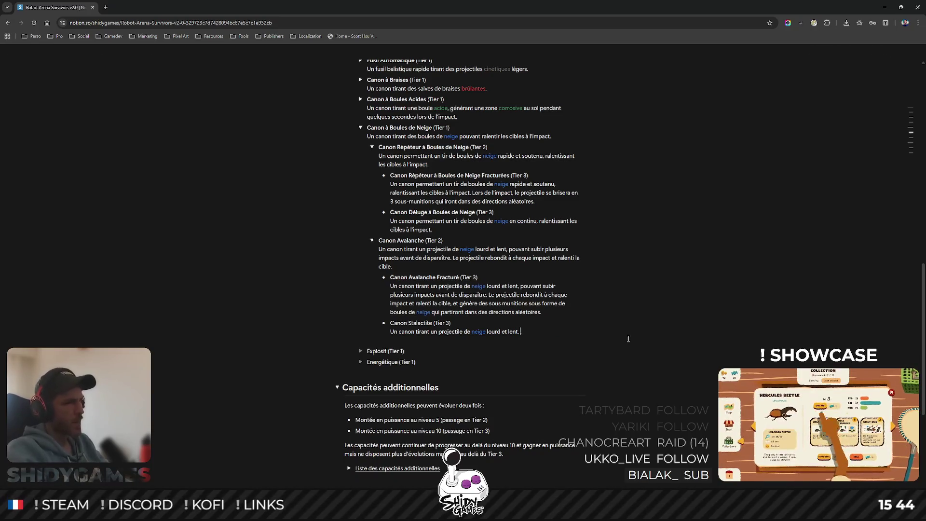
# Write the new ending: explodes on impact, creating a frozen effect zone and a stalactite.
pyautogui.write('explos')
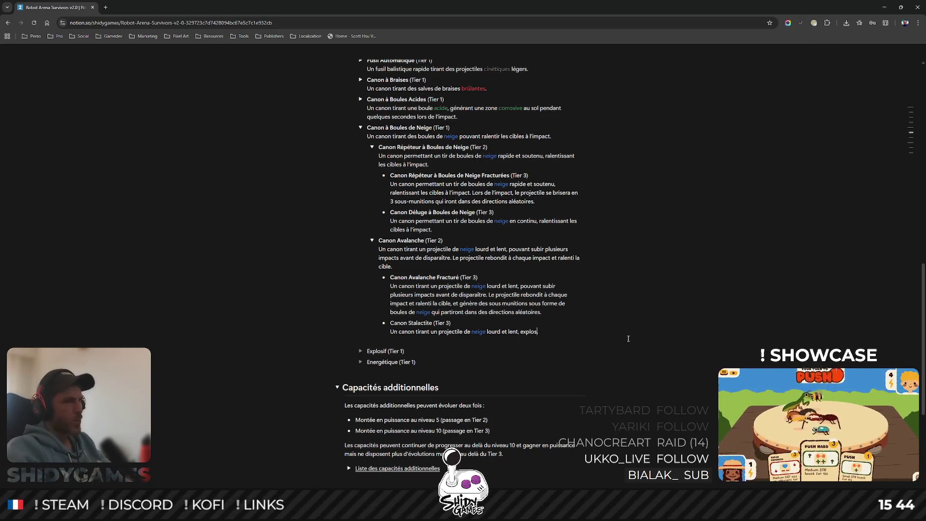
pyautogui.write("ant à l'")
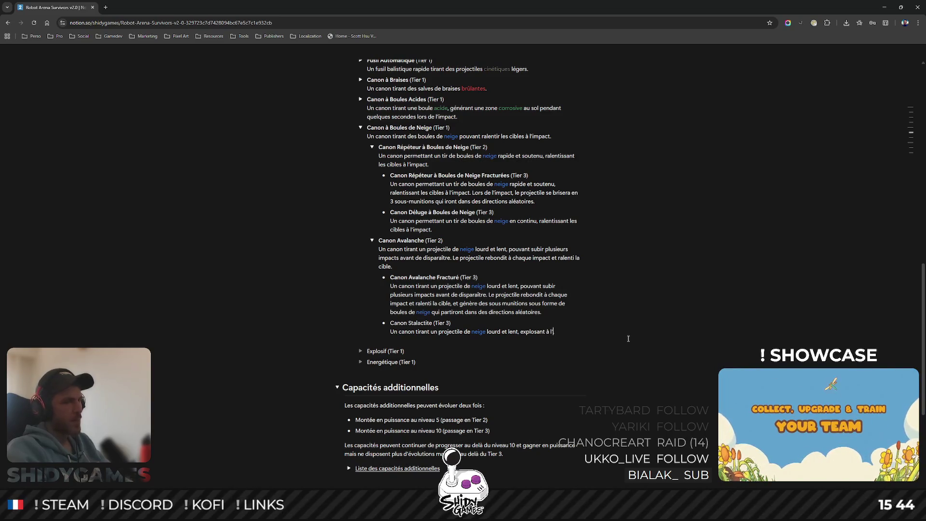
pyautogui.write('impact en g')
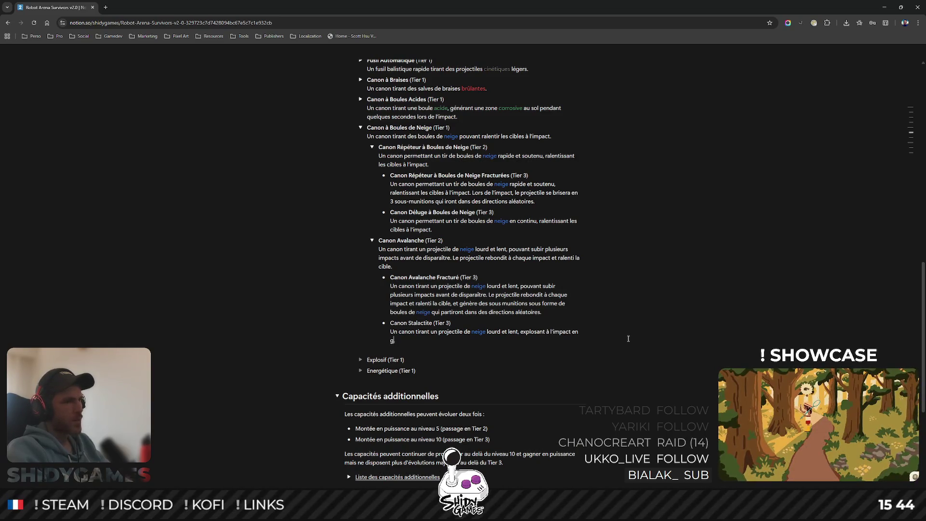
pyautogui.write('énérant une zon')
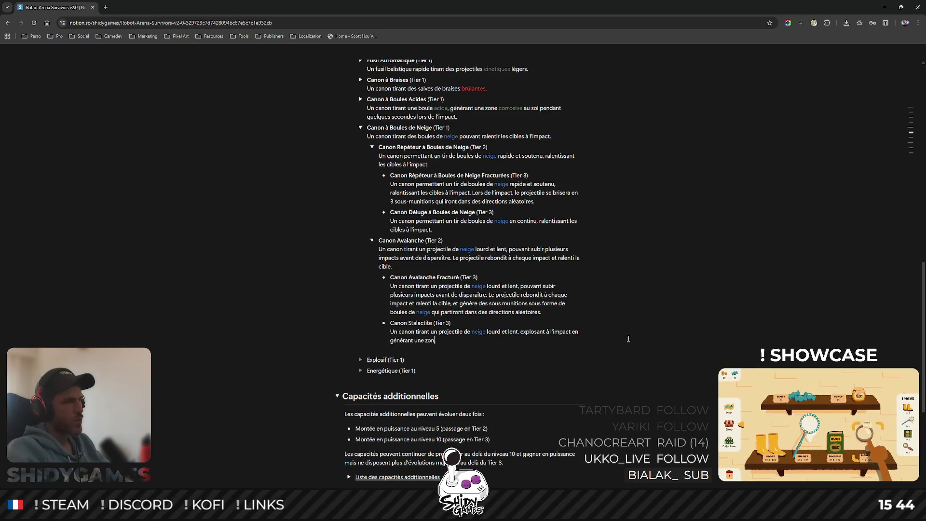
pyautogui.write("e d'effet.")
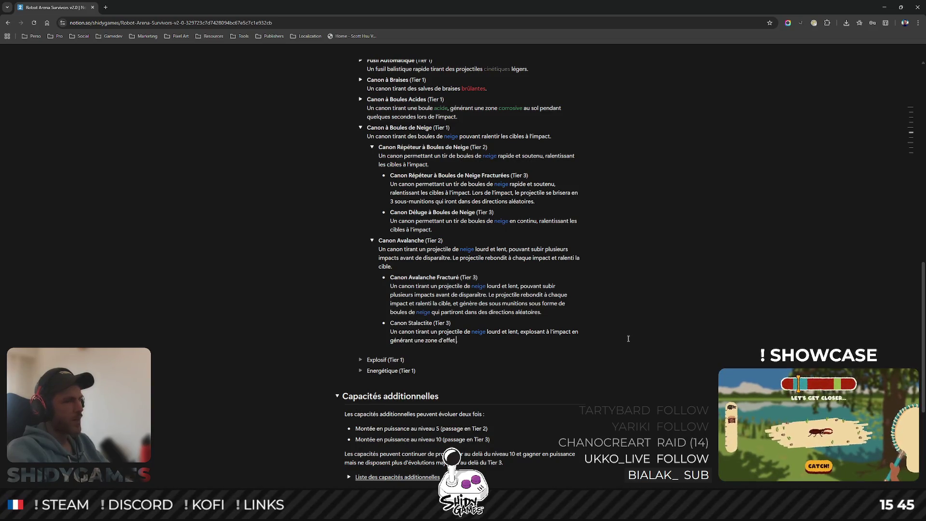
pyautogui.press('BackSpace')
pyautogui.write('gelée')
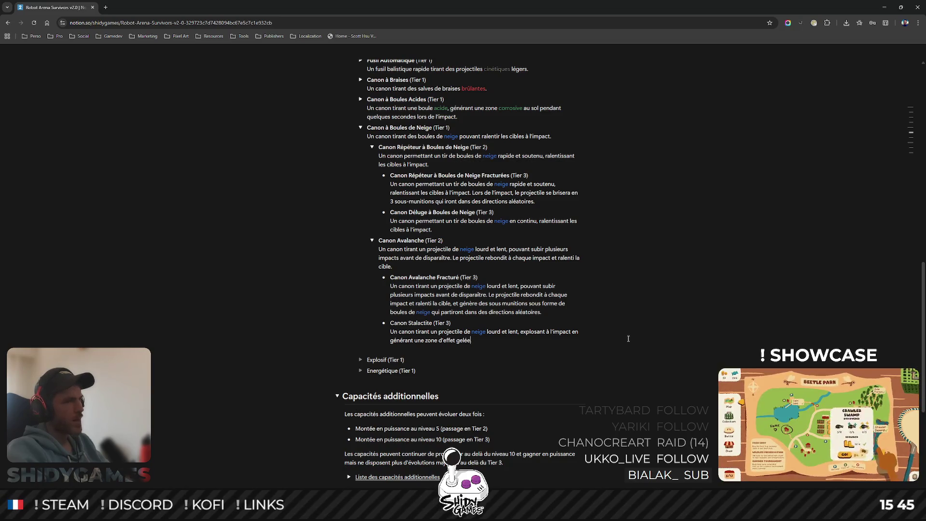
pyautogui.write(' et un stalactite')
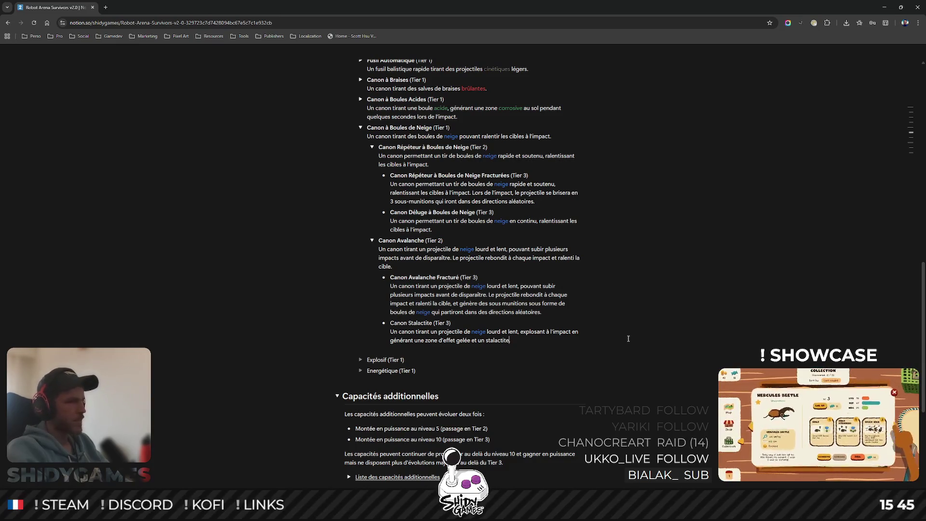
pyautogui.write('.')
pyautogui.hotkey('ctrl', 'Left')
pyautogui.hotkey('ctrl', 'shift', 'Left')
pyautogui.hotkey('ctrl', 'shift', 'Left')
pyautogui.hotkey('ctrl', 'shift', 'Left')
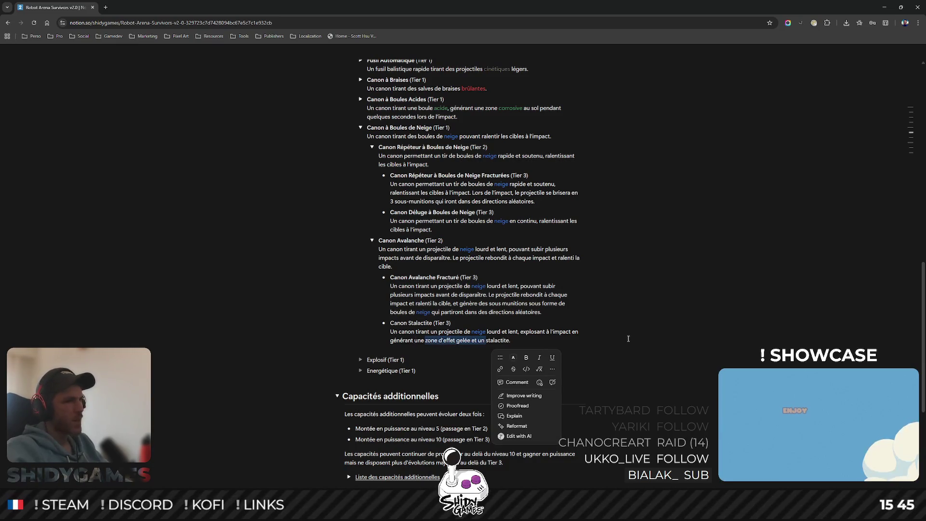
# Extend the description: the frozen stalactite emits a slowing zone until destroyed or expired.
pyautogui.press('BackSpace')
pyautogui.press('BackSpace')
pyautogui.press('BackSpace')
pyautogui.press('End')
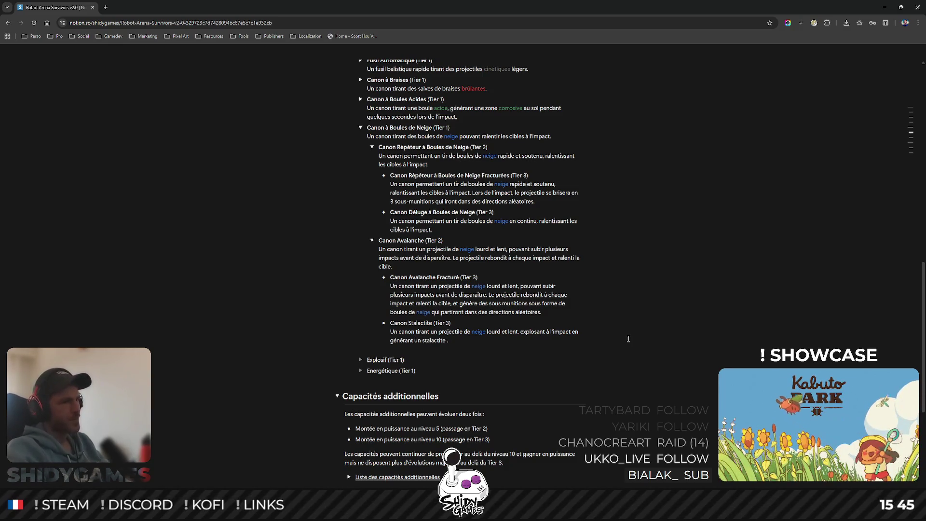
pyautogui.write('gelé')
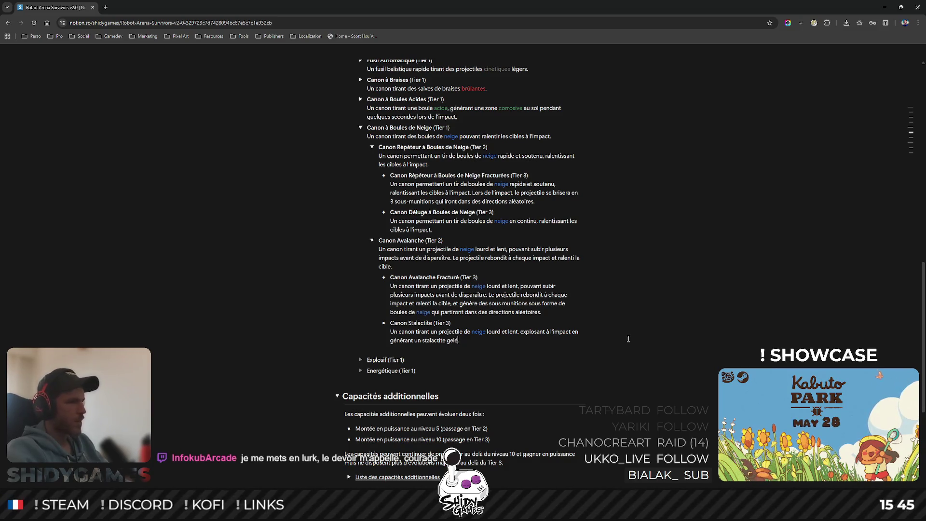
pyautogui.write('. Ce ')
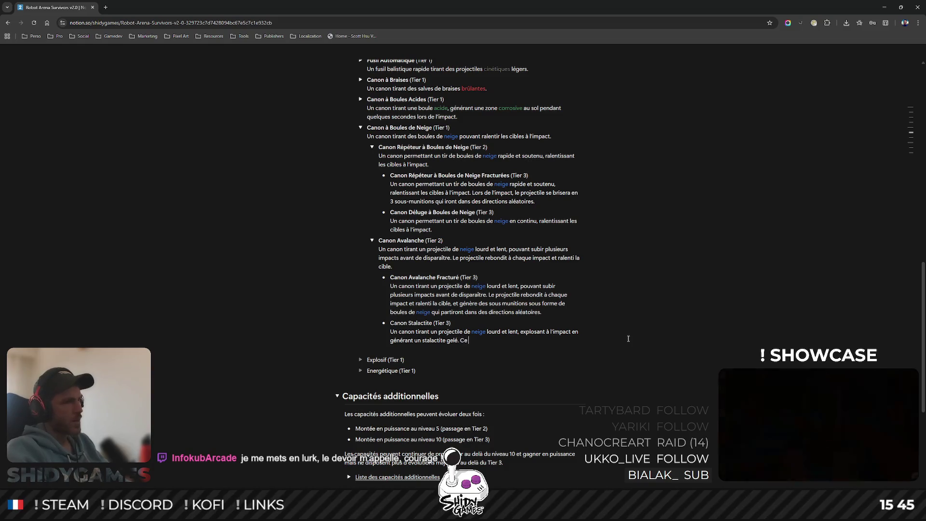
pyautogui.write('stalactite ')
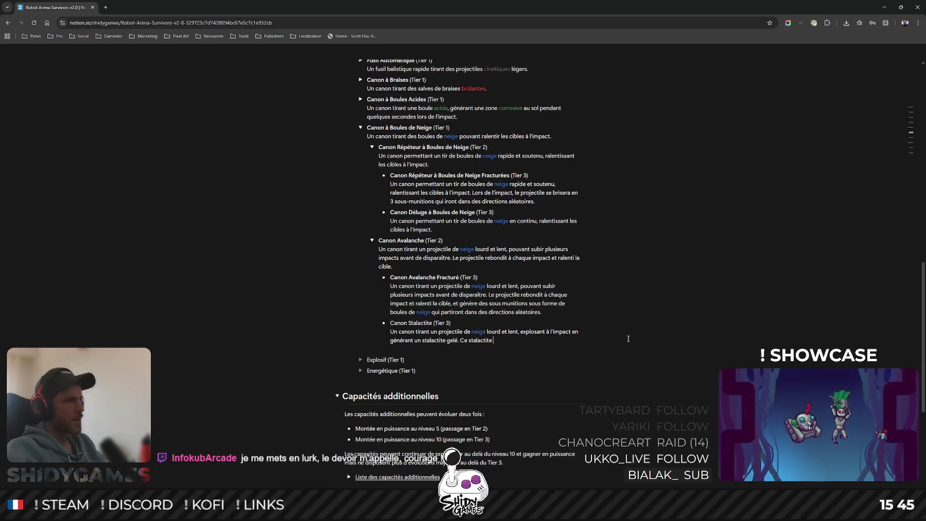
pyautogui.write('em')
pyautogui.press('BackSpace')
pyautogui.write('ettra une zone gelée autour')
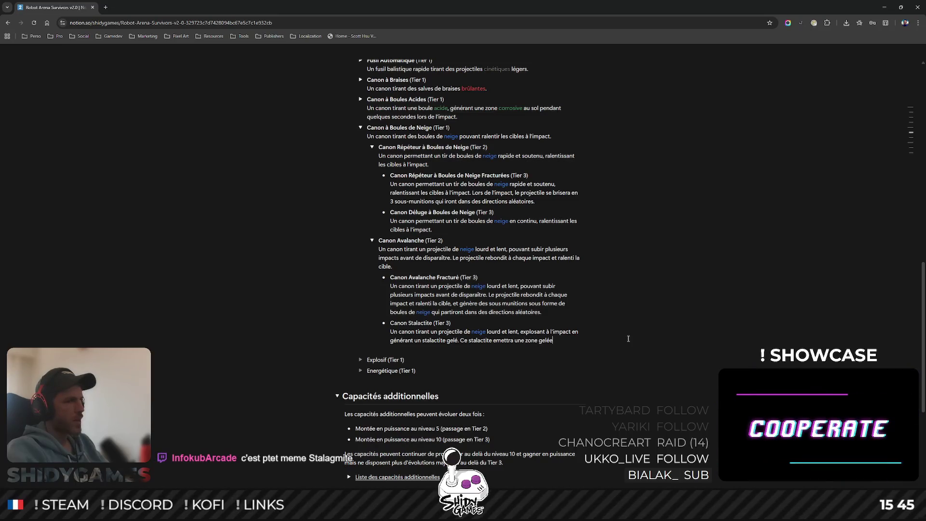
pyautogui.write(' de ')
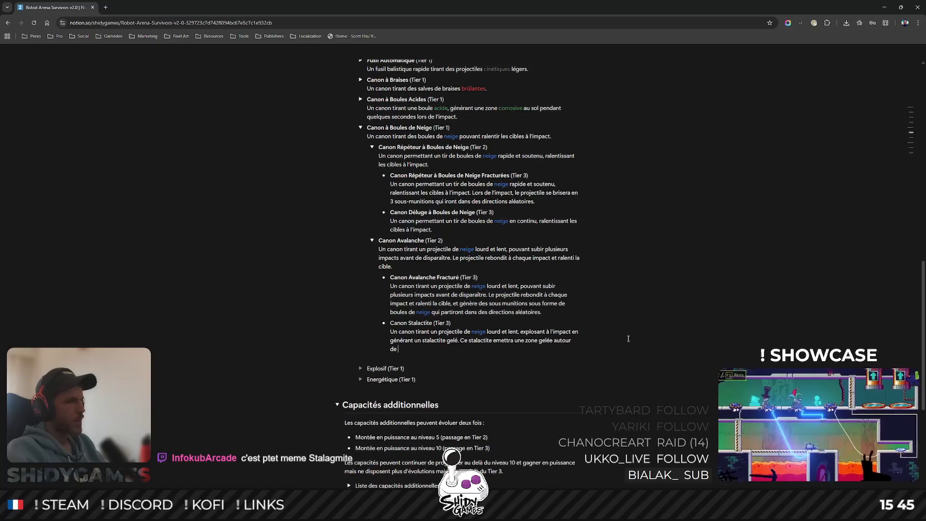
pyautogui.write('lui, ralentissant les ee')
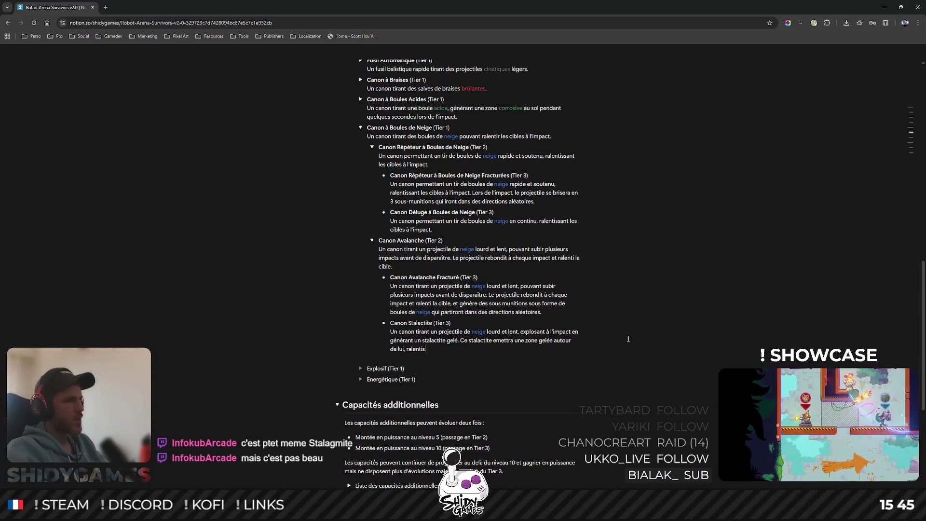
pyautogui.press('BackSpace')
pyautogui.write('nne')
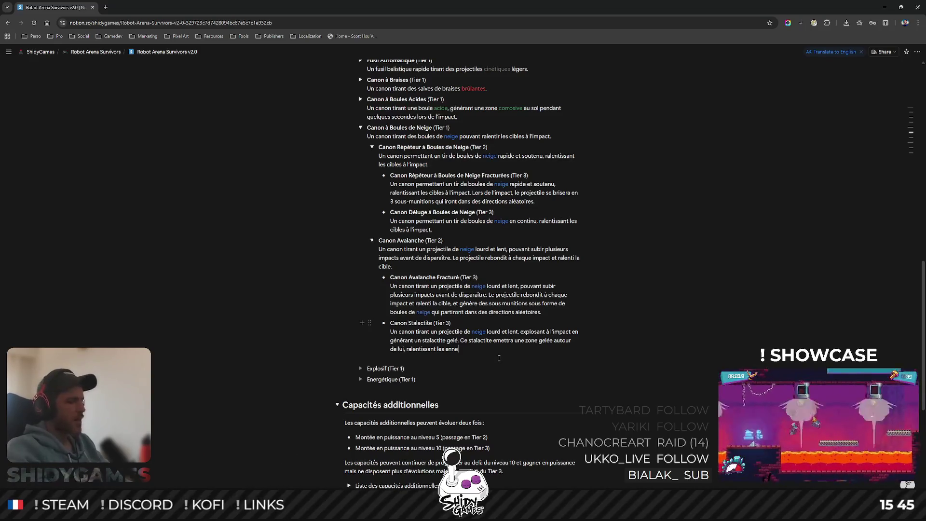
pyautogui.write('mis')
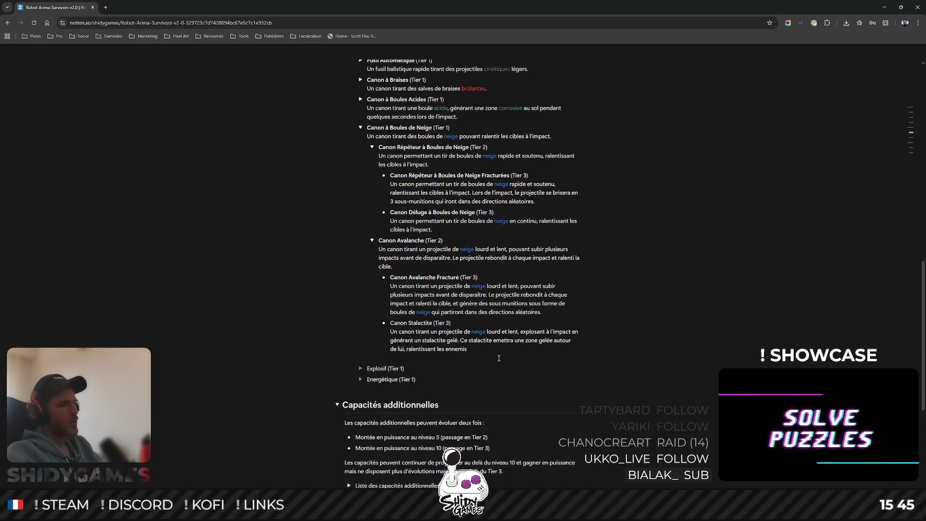
pyautogui.write(' qui ')
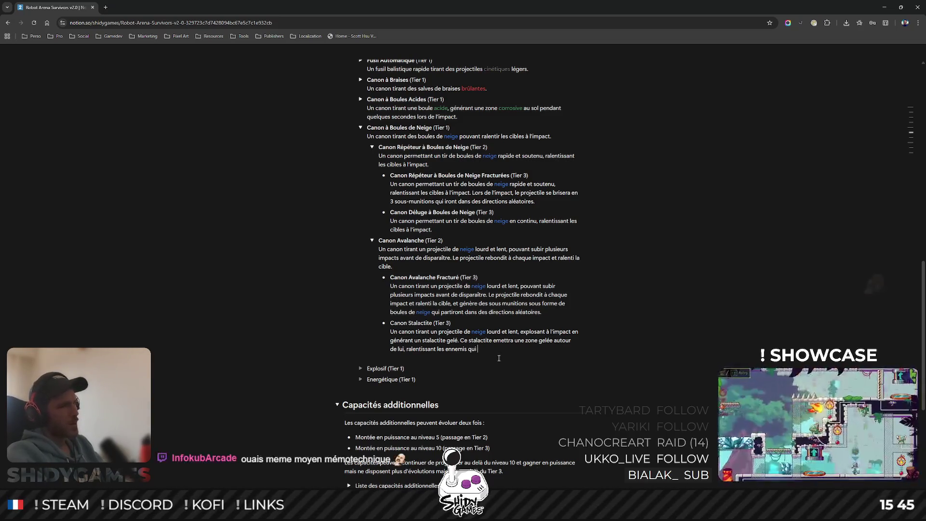
pyautogui.write("s'y trouven")
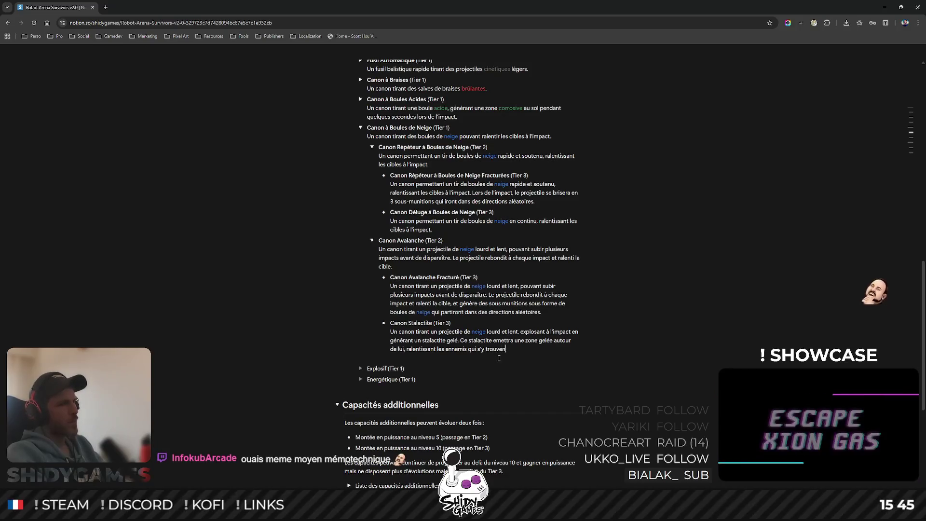
pyautogui.write("t, jusqu'à ce")
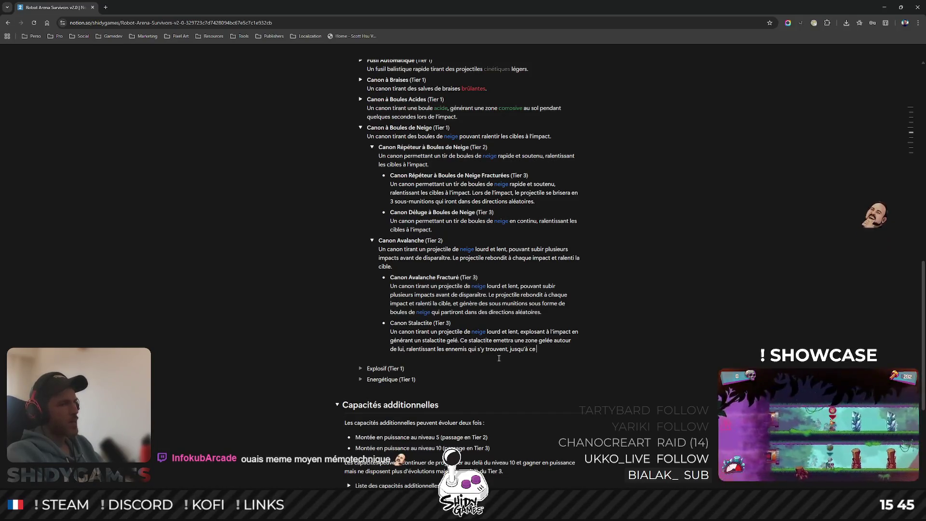
pyautogui.write(" qu'il soit détru")
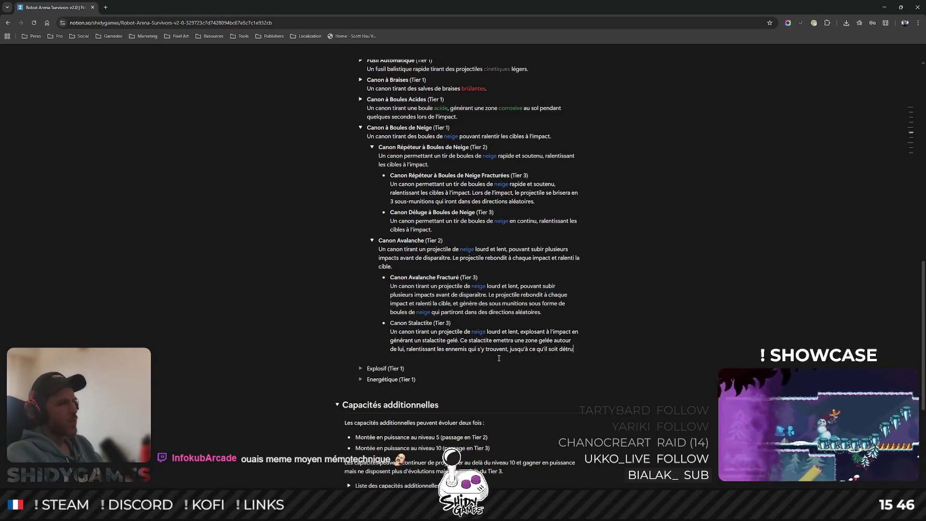
pyautogui.write("it ou qu'il expire.")
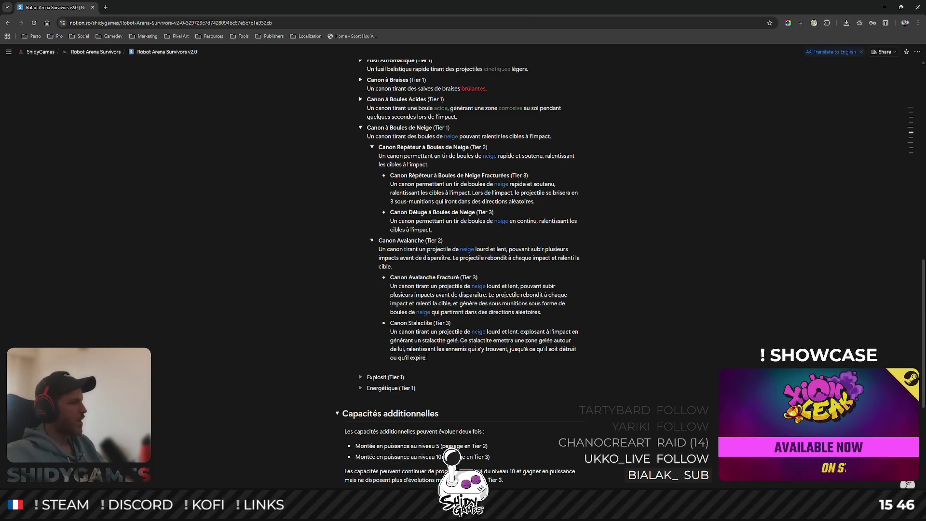
pyautogui.hotkey('alt', 'Tab')
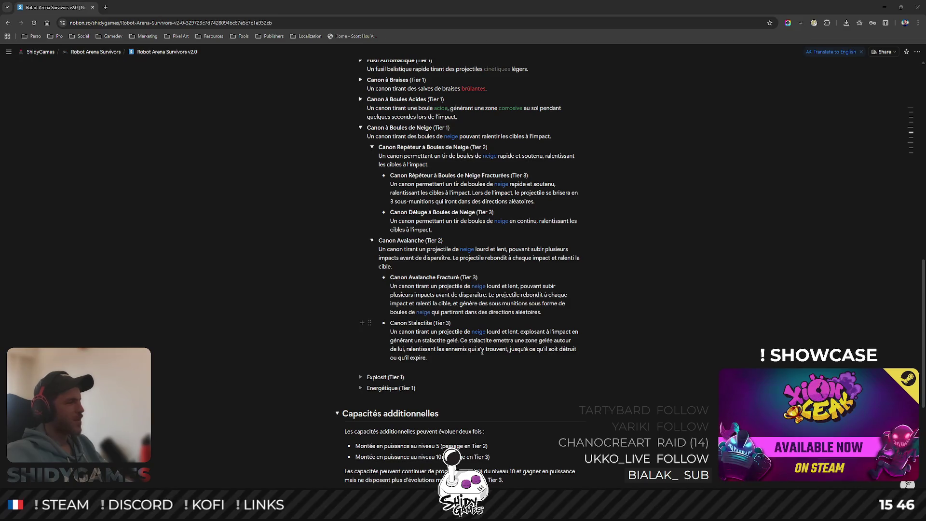
# Rename Stalactite to Stalagmite in the heading and description, fixing the spacing.
pyautogui.doubleClick(421, 323)
pyautogui.write('Stalagmite')
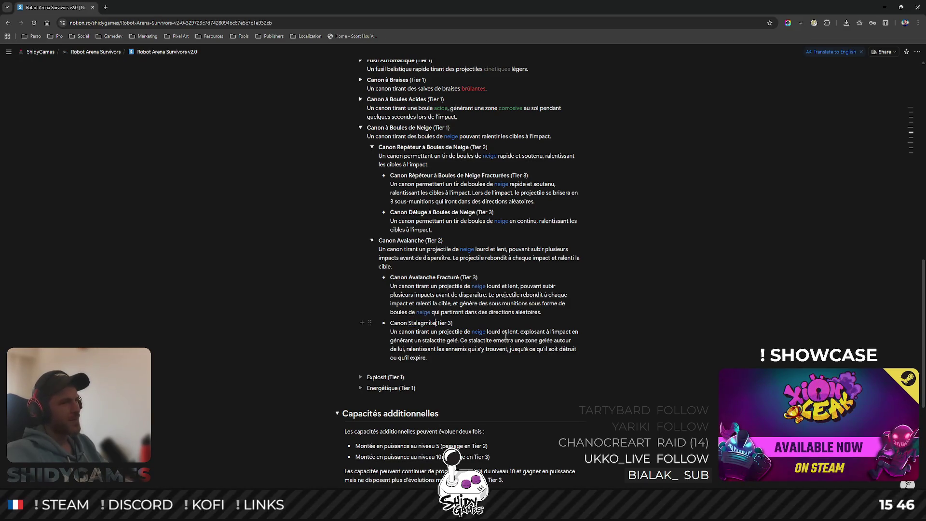
pyautogui.doubleClick(480, 340)
pyautogui.write('stalagmite')
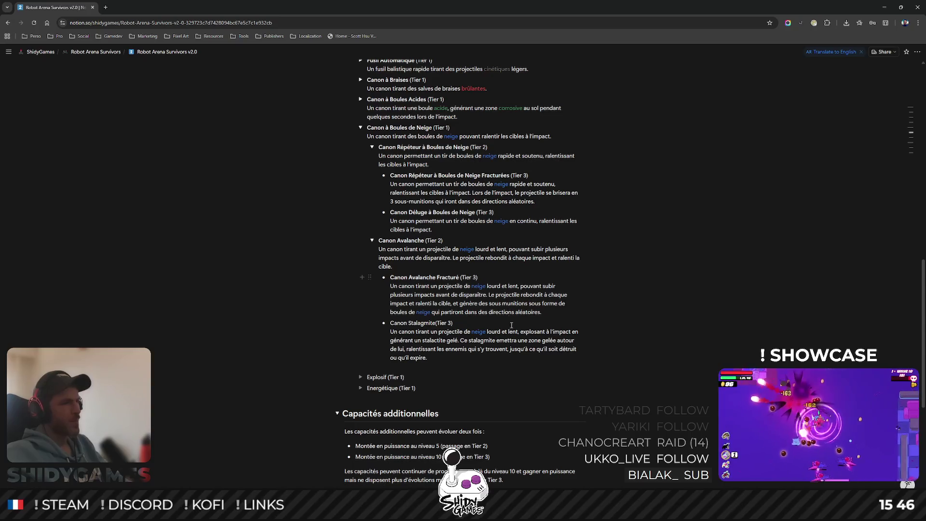
pyautogui.press('Down')
pyautogui.press('Down')
pyautogui.press('Down')
pyautogui.press('BackSpace')
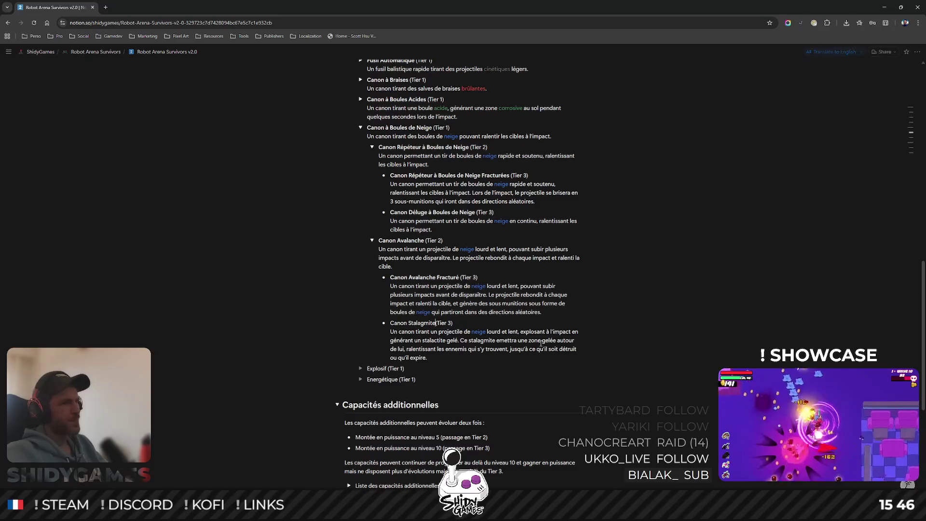
# Make the Canon Stalagmite name bold.
pyautogui.hotkey('ctrl', 'shift', 'Left')
pyautogui.hotkey('ctrl', 'shift', 'Left')
pyautogui.hotkey('ctrl', 'b')
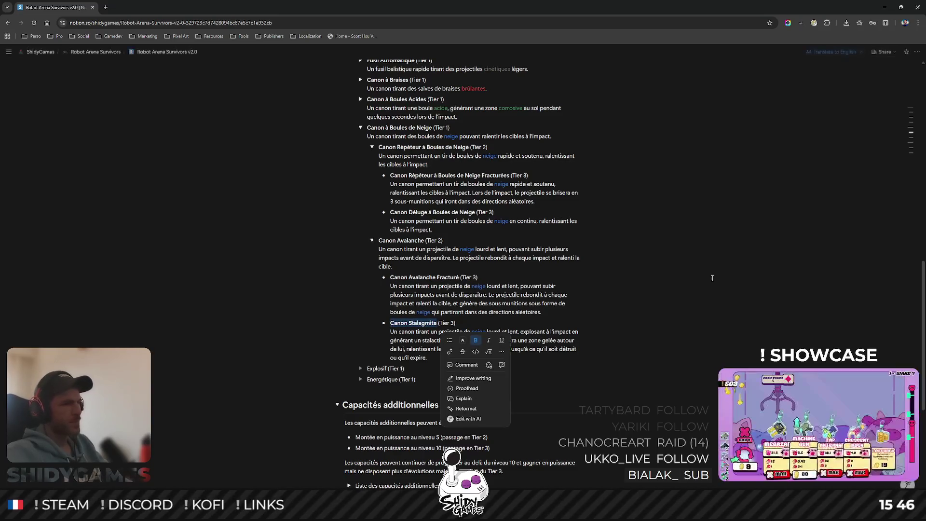
pyautogui.click(543, 312)
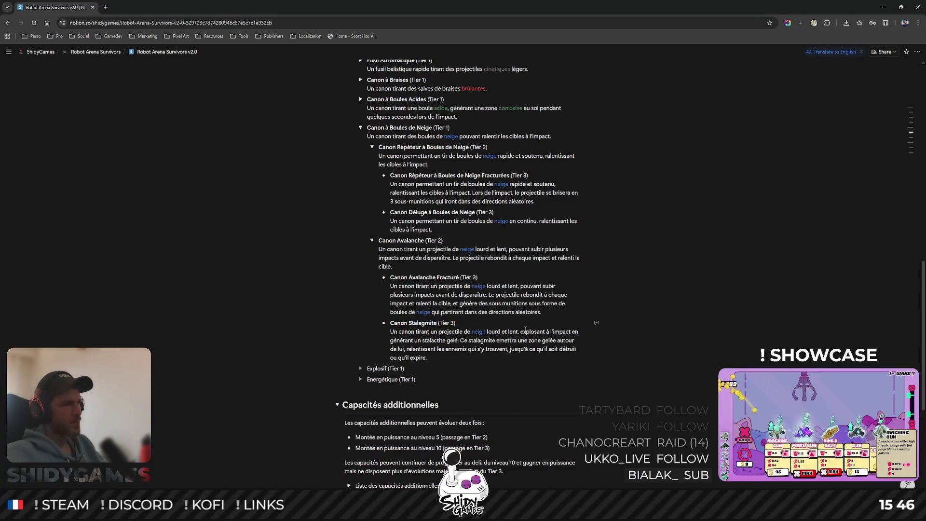
# Colour the words gelé and gelée blue in the description.
pyautogui.moveTo(447, 340); pyautogui.dragTo(457, 341)
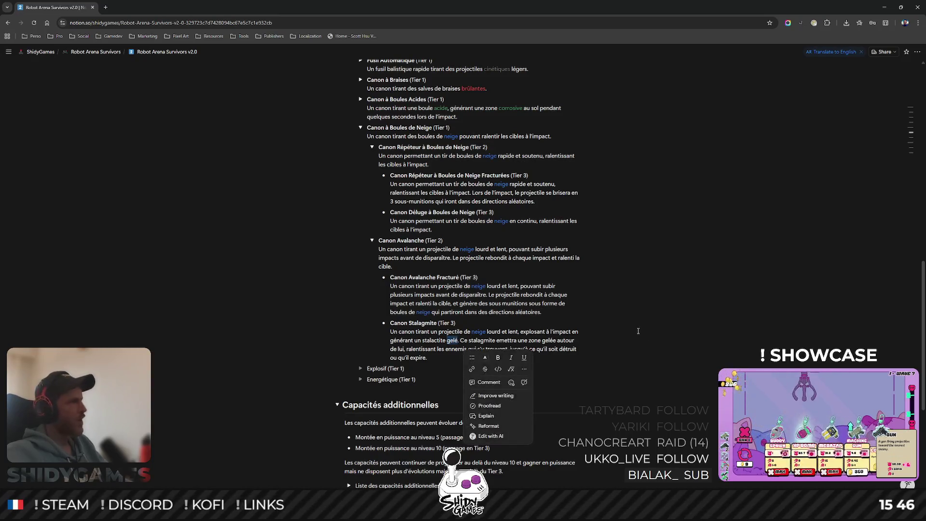
pyautogui.click(485, 358)
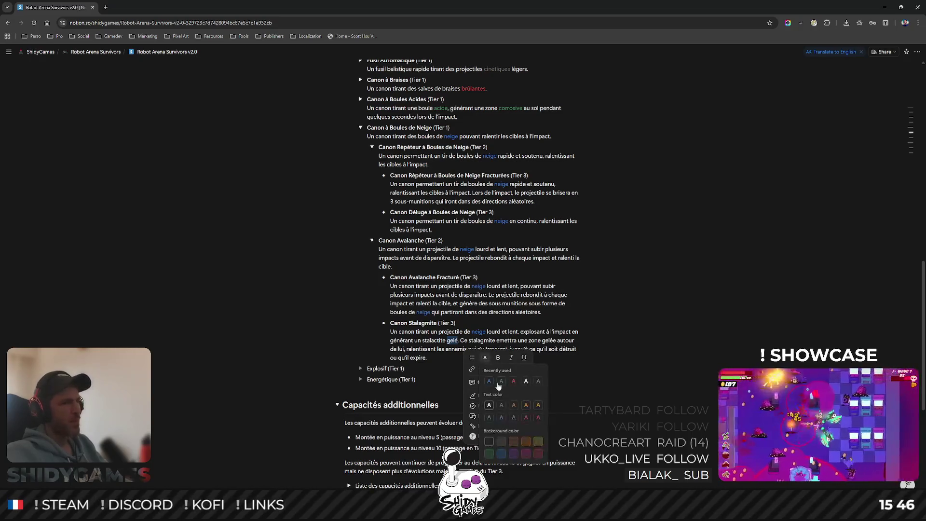
pyautogui.click(490, 382)
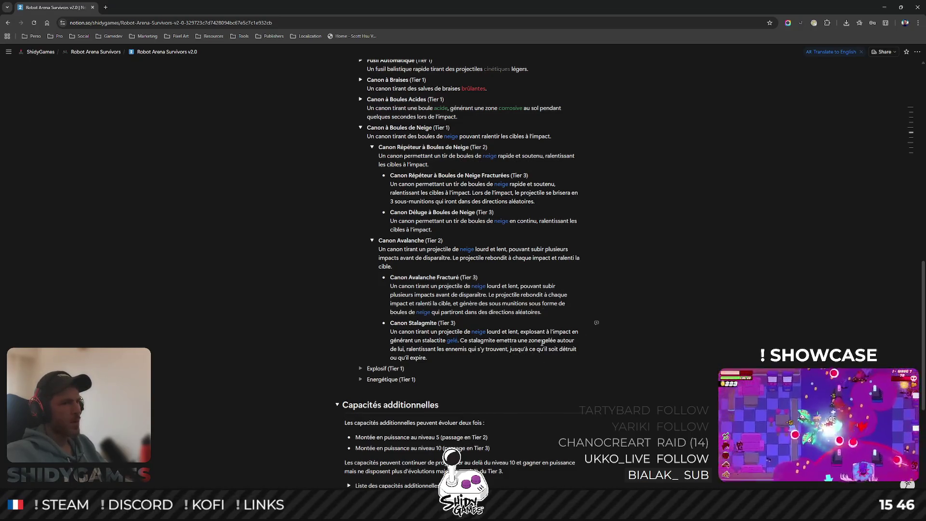
pyautogui.moveTo(542, 341); pyautogui.dragTo(557, 340)
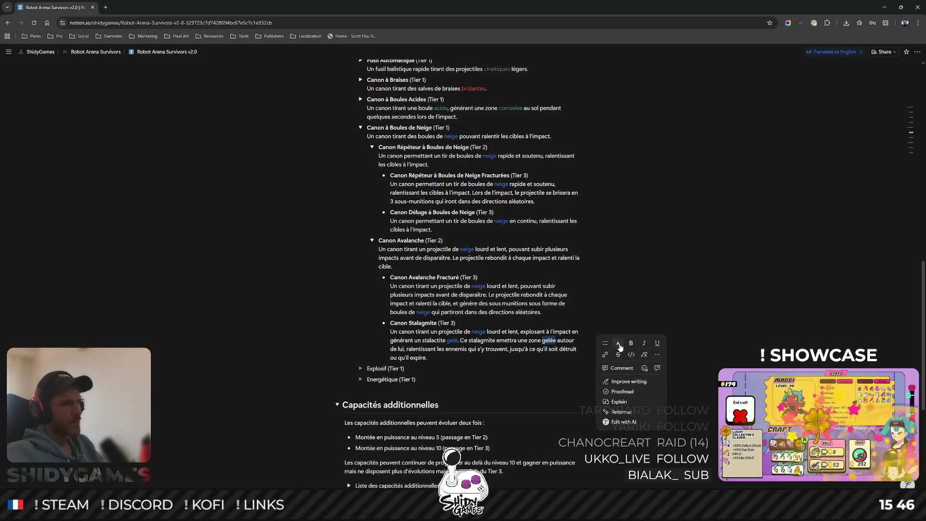
pyautogui.click(619, 344)
pyautogui.click(485, 356)
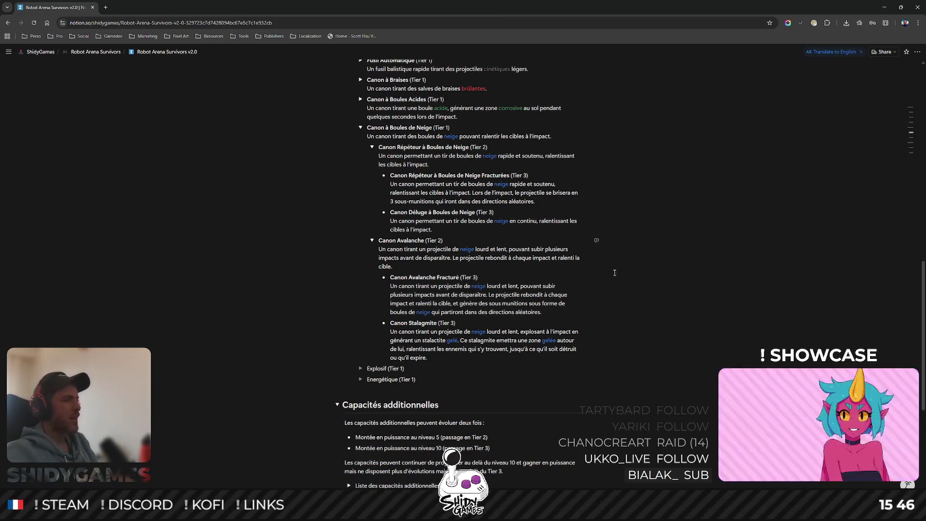
# Expand and collapse the Canon à Boules Acides branch and its Tier 2 entries.
pyautogui.scroll(3, 614, 272)
pyautogui.scroll(-2, 567, 265)
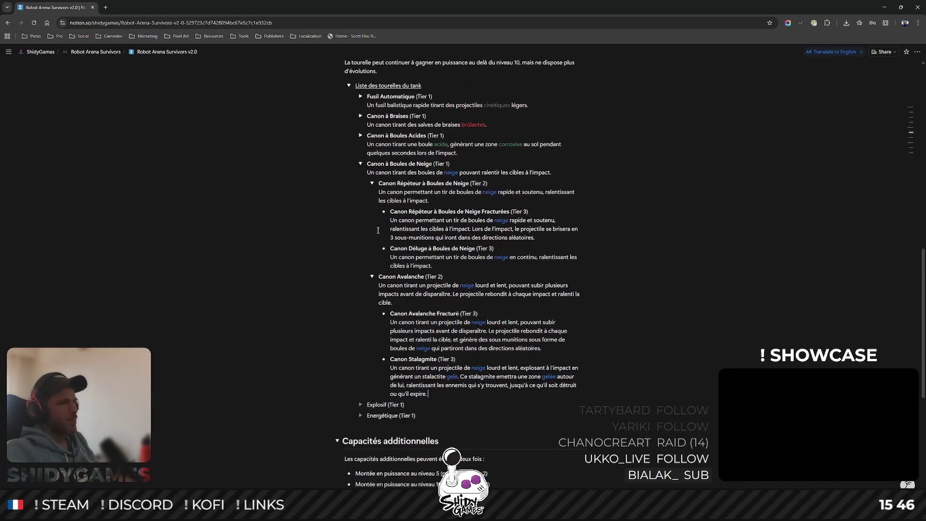
pyautogui.click(303, 402)
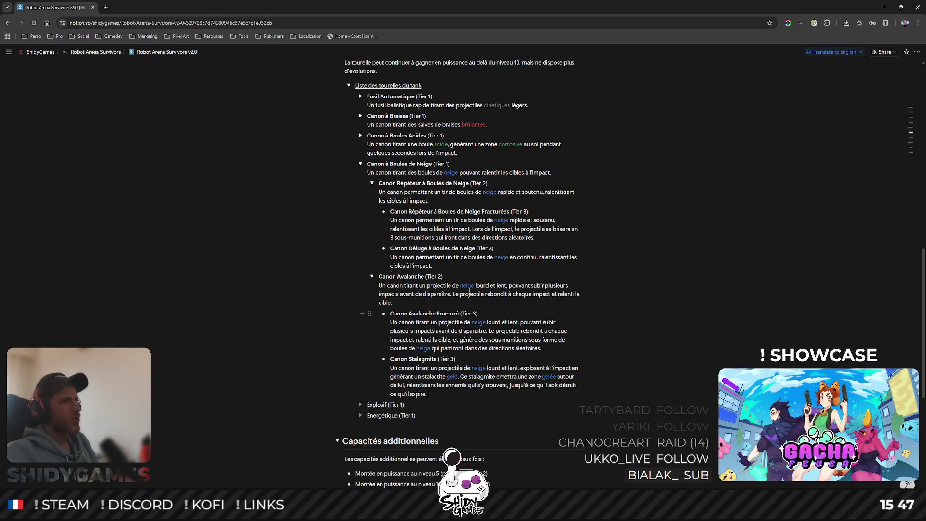
pyautogui.click(360, 136)
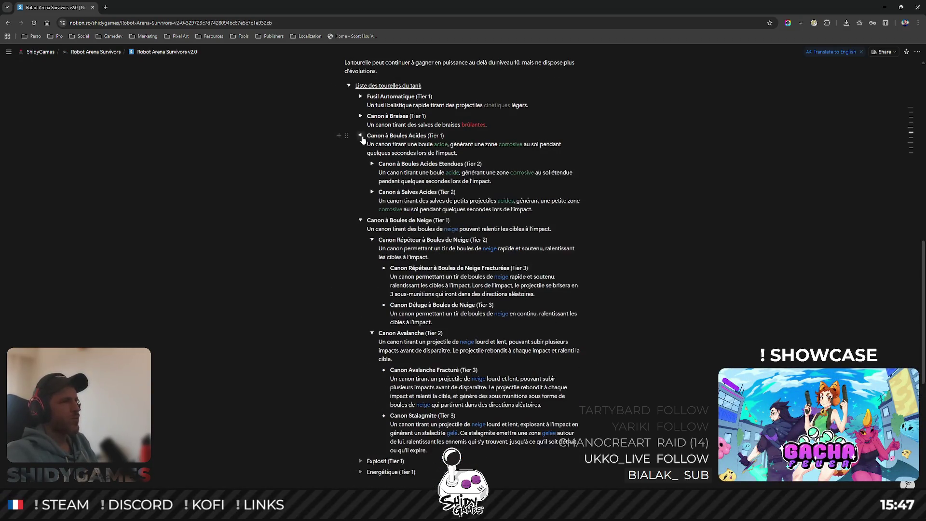
pyautogui.click(372, 192)
pyautogui.click(371, 163)
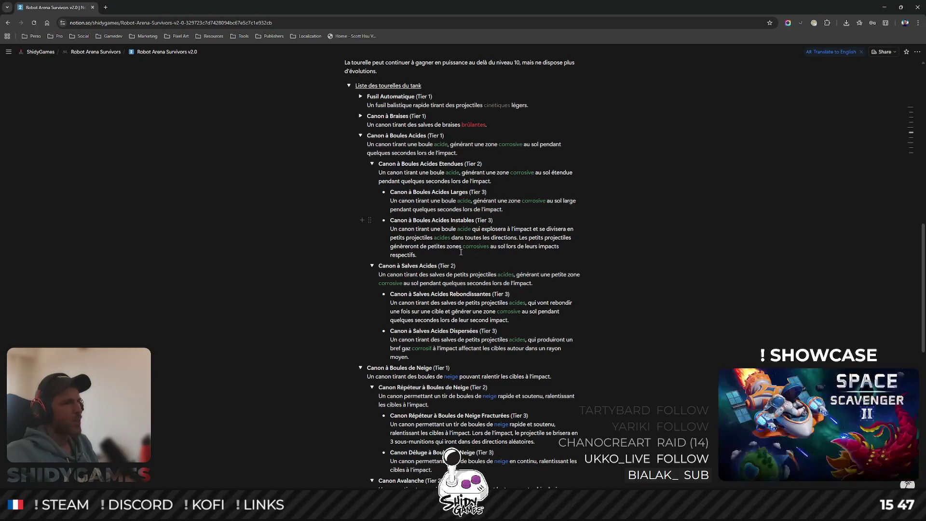
pyautogui.click(371, 265)
pyautogui.click(372, 164)
pyautogui.click(360, 135)
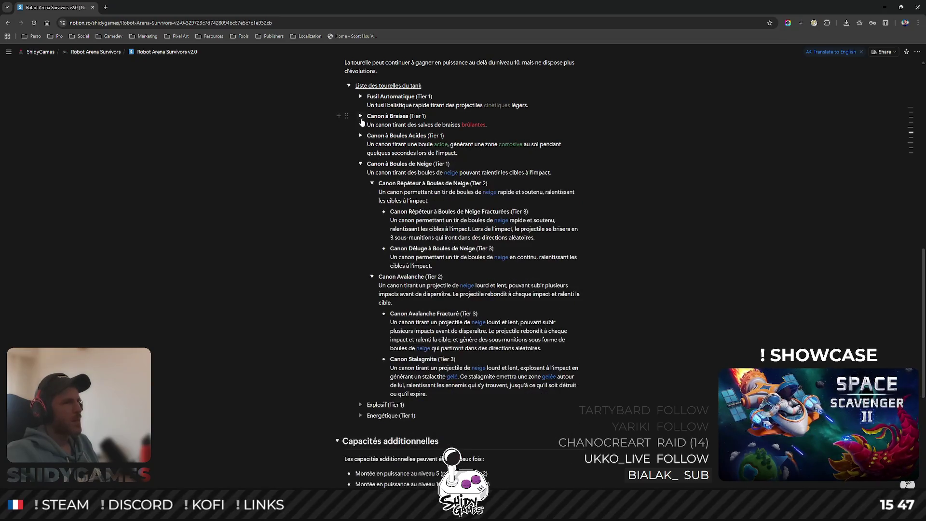
# Expand and collapse the Canon à Braises branch with Canon Large à Braises and Boules de Feu.
pyautogui.click(361, 116)
pyautogui.click(372, 135)
pyautogui.click(372, 211)
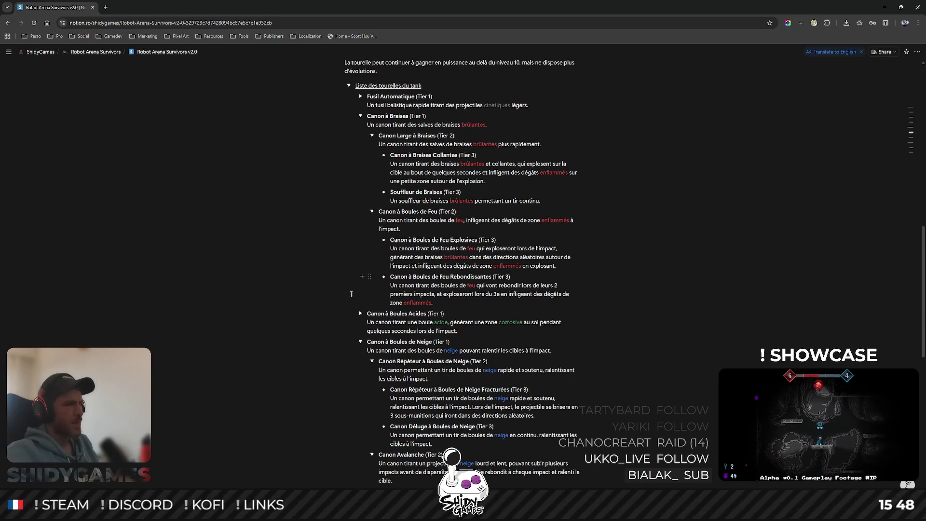
pyautogui.click(371, 211)
pyautogui.click(372, 136)
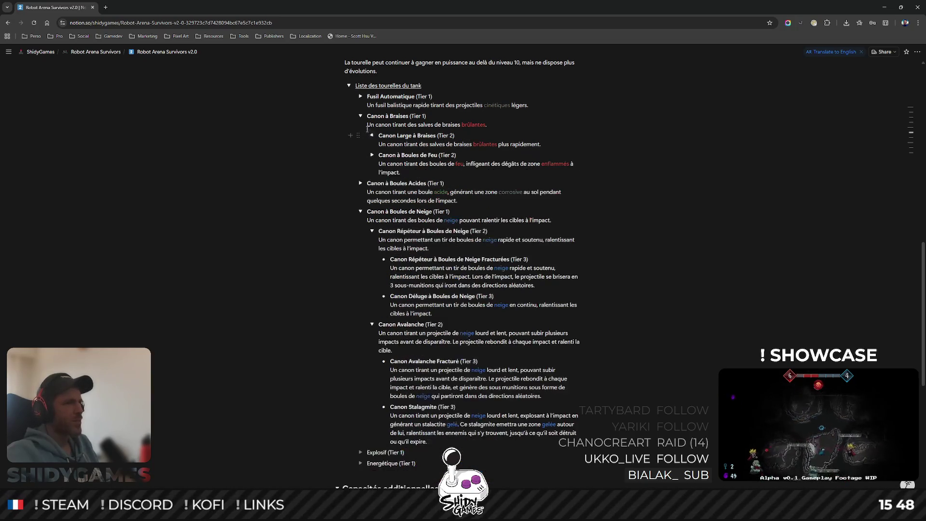
pyautogui.click(361, 115)
# Expand and collapse Fusil Automatique with Mitrailleuse and Canon Automatique.
pyautogui.click(360, 96)
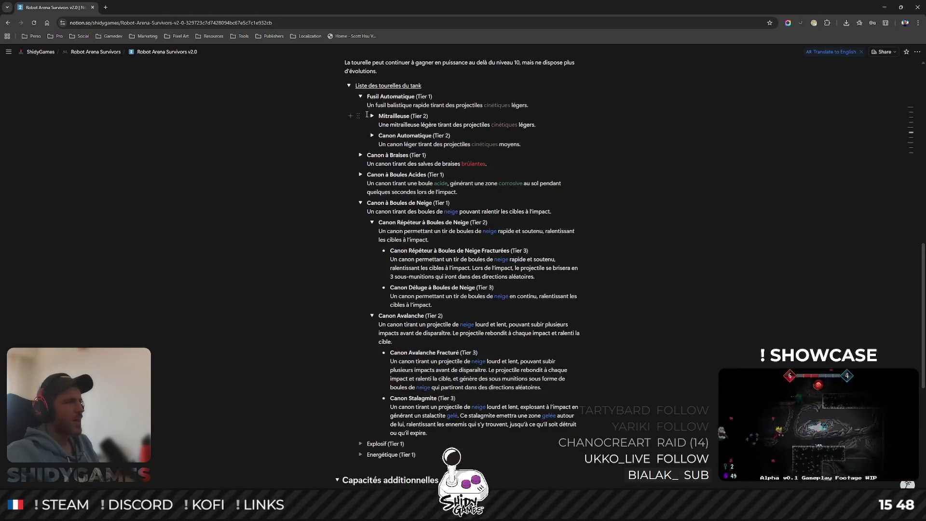
pyautogui.click(372, 115)
pyautogui.click(371, 174)
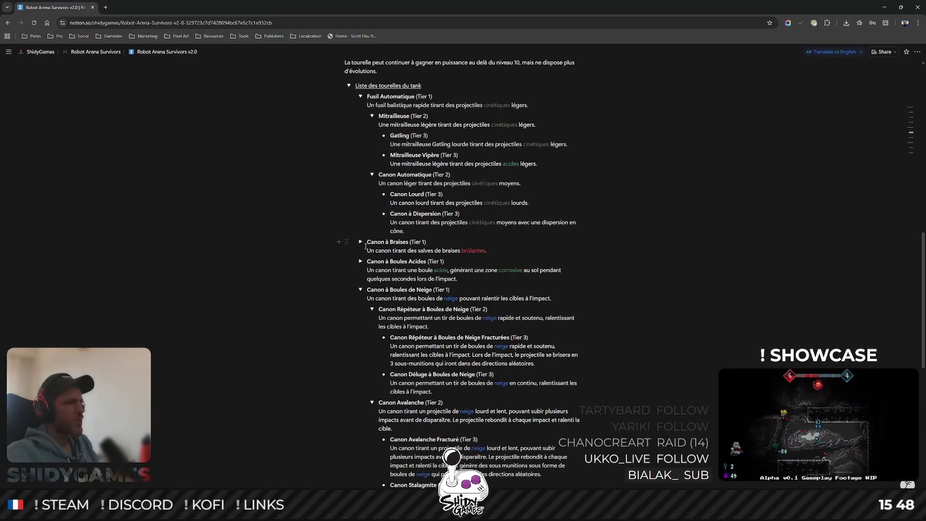
pyautogui.click(360, 242)
pyautogui.click(372, 261)
pyautogui.click(372, 261)
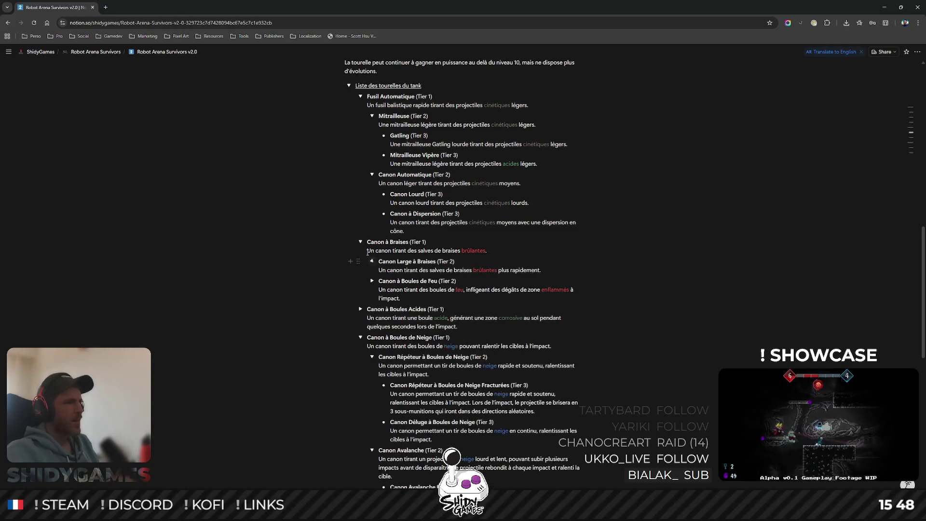
pyautogui.click(360, 242)
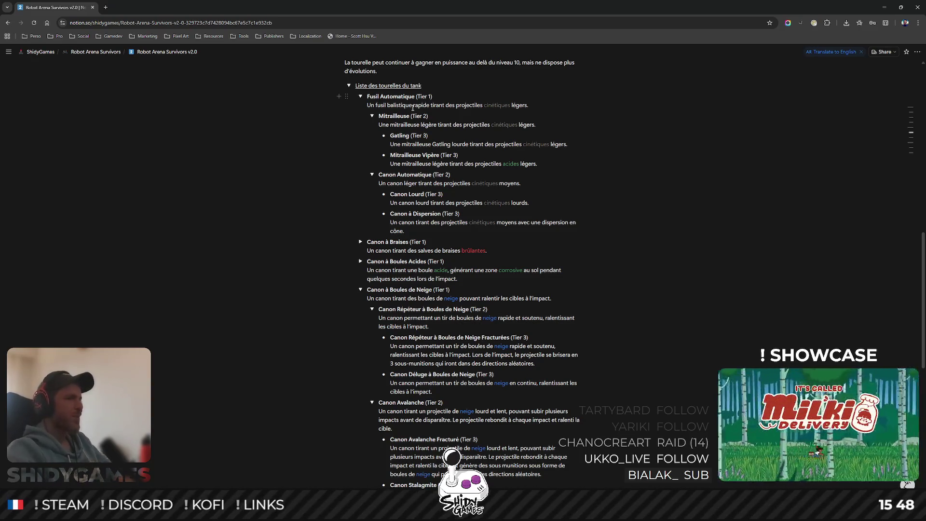
pyautogui.click(372, 175)
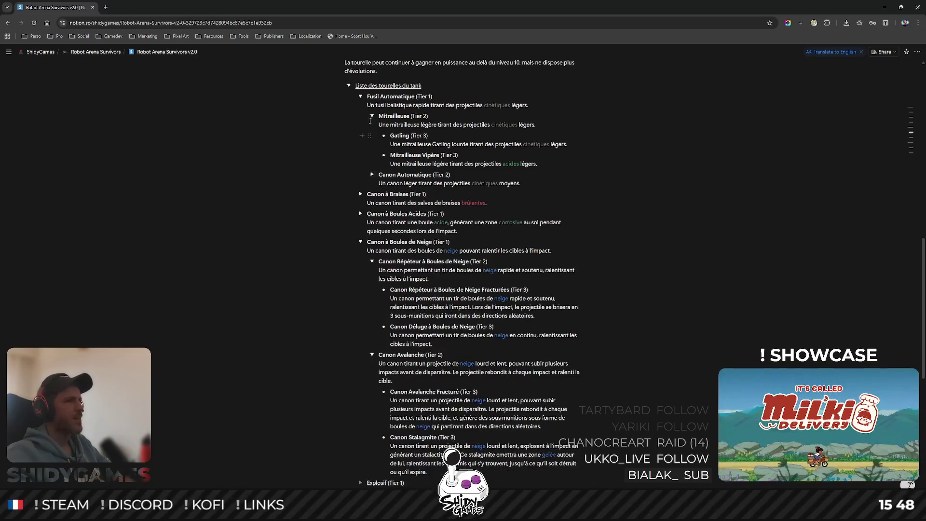
pyautogui.click(371, 116)
pyautogui.click(361, 96)
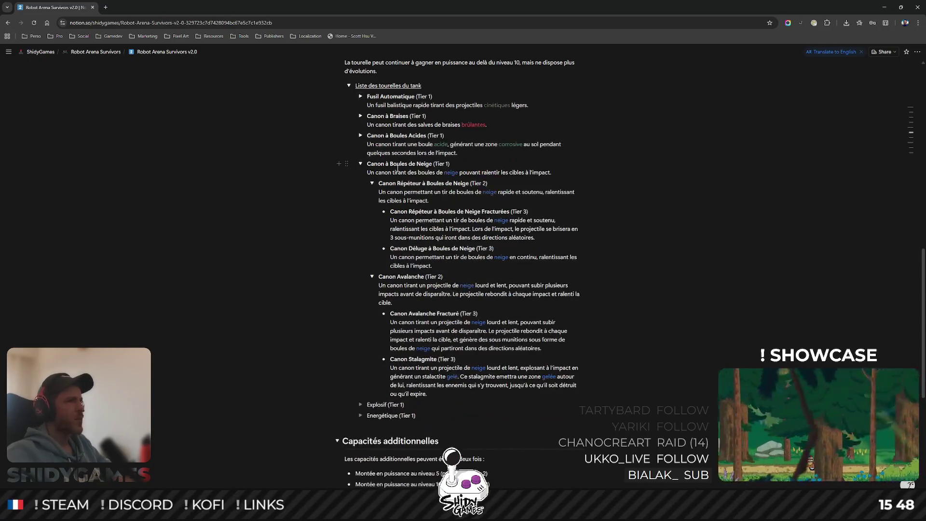
# Collapse Canon Avalanche, Canon Répéteur à Boules de Neige and Canon à Boules de Neige.
pyautogui.scroll(-2, 640, 198)
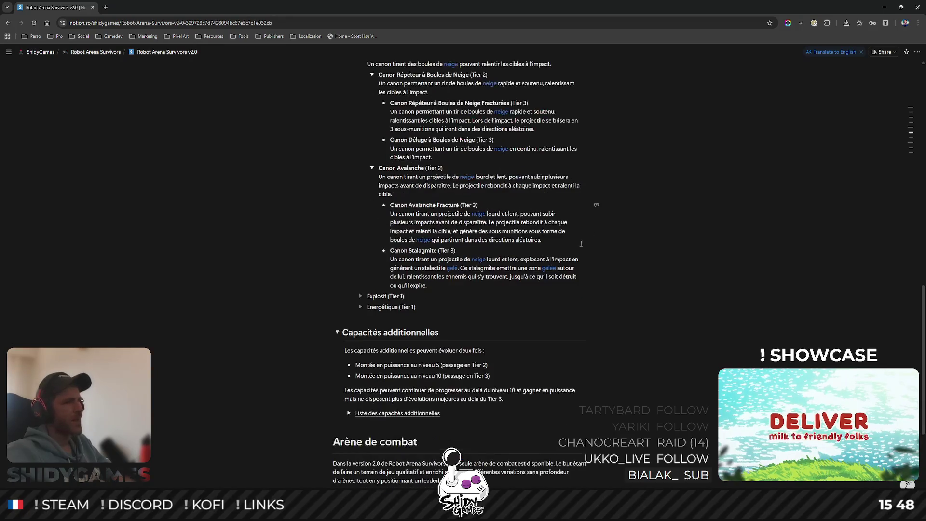
pyautogui.scroll(2, 482, 193)
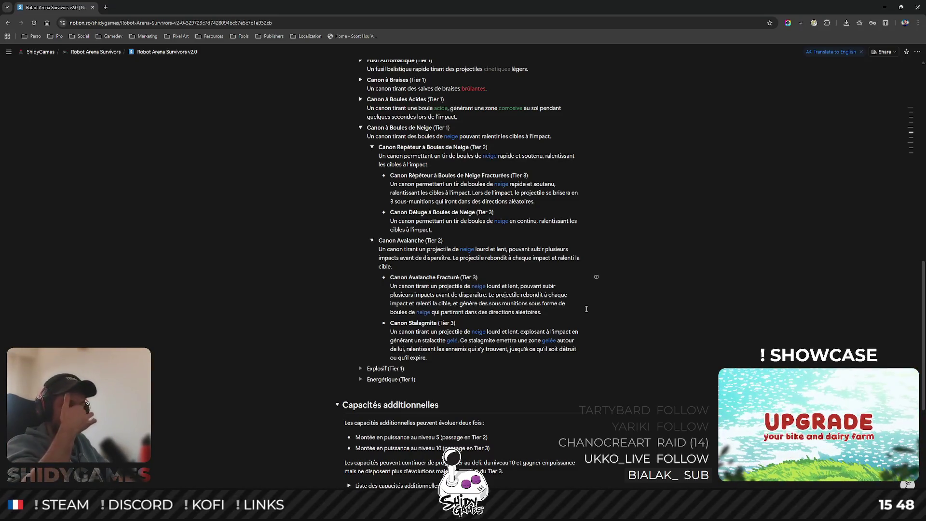
pyautogui.click(371, 240)
pyautogui.click(372, 147)
pyautogui.click(361, 128)
pyautogui.scroll(3, 574, 215)
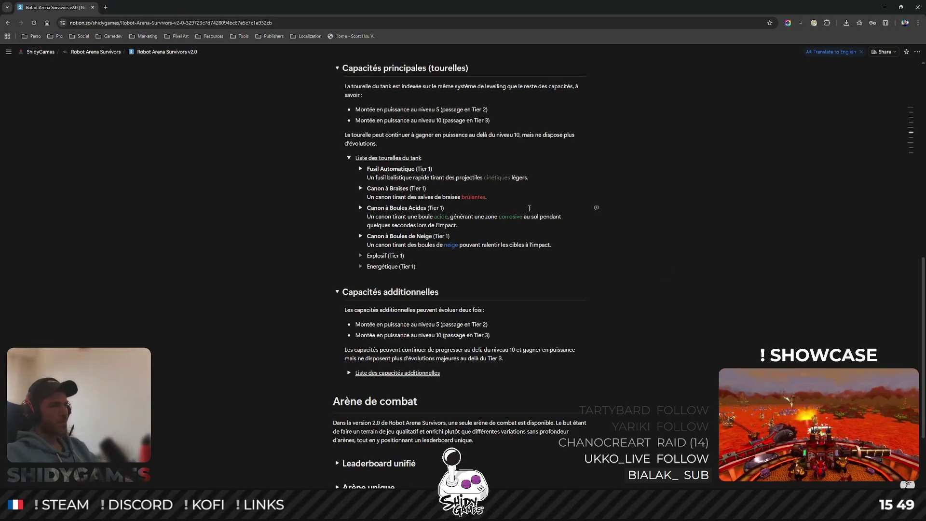
# Open the empty Explosif (Tier 1) toggle.
pyautogui.click(373, 255)
pyautogui.press('Home')
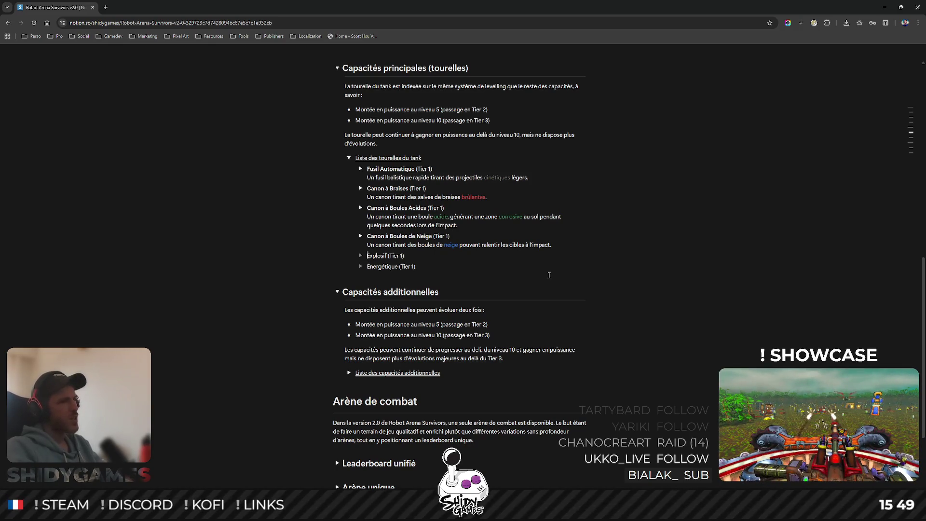
pyautogui.click(361, 255)
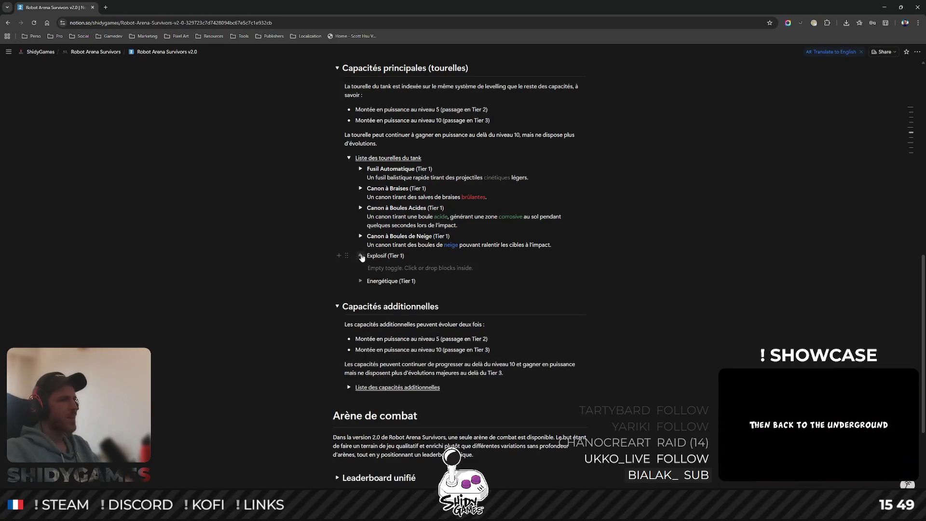
# Add a Rocket (Tier 2) toggle under Explosif holding two A (Tier 3) items.
pyautogui.click(391, 268)
pyautogui.write('> ')
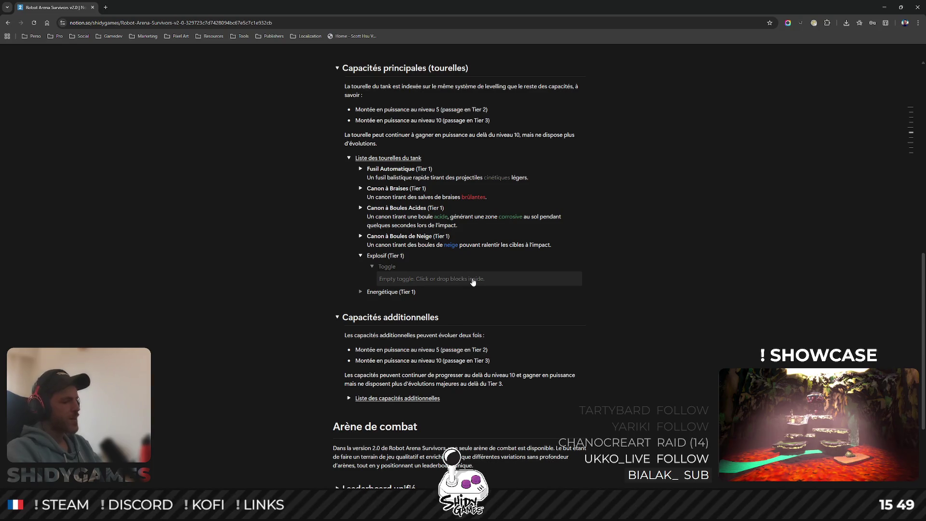
pyautogui.write('Rocket (Tier 2)')
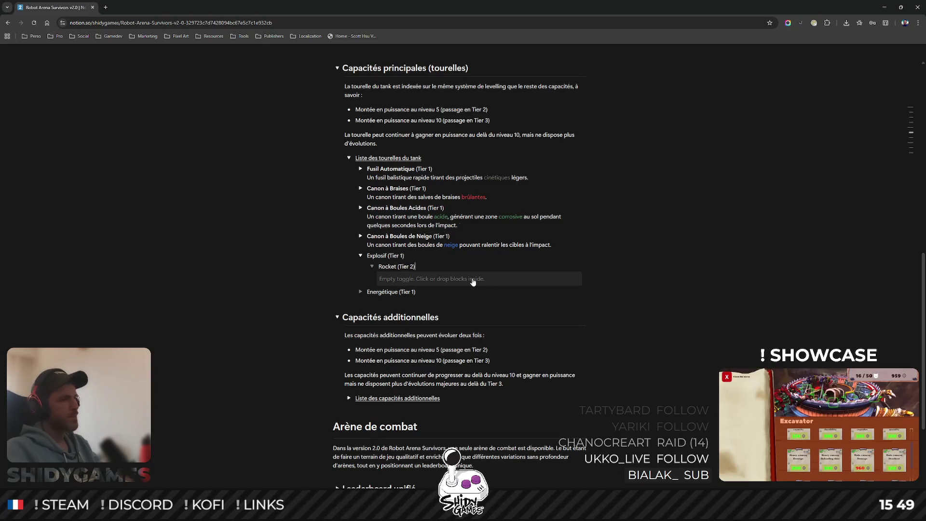
pyautogui.click(499, 283)
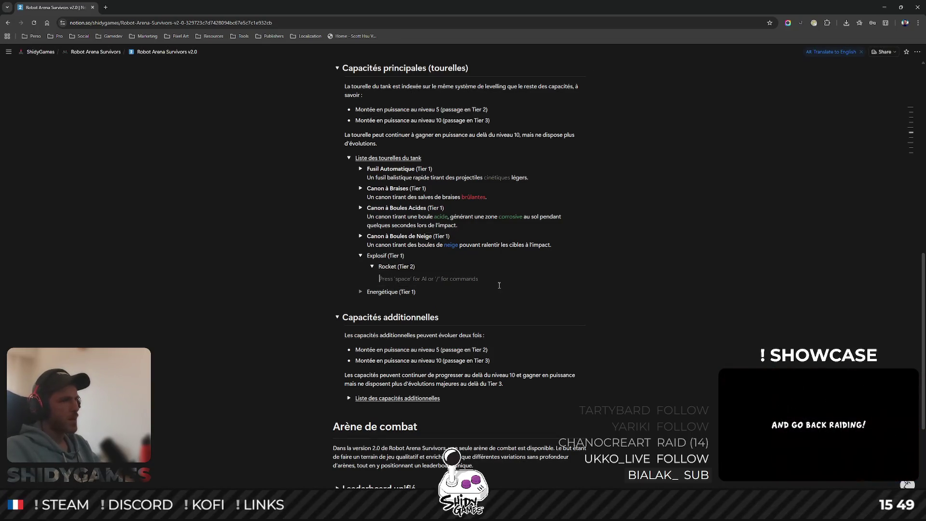
pyautogui.write('- A (Tier 3')
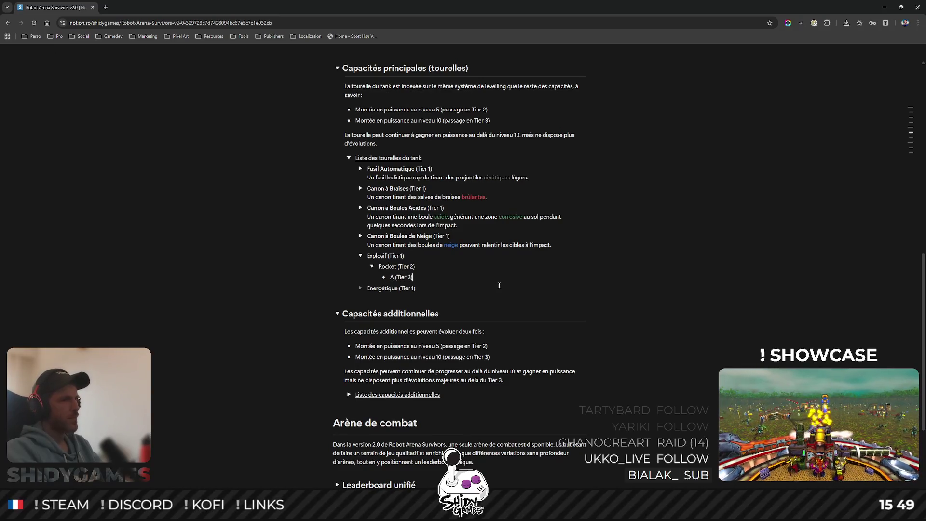
pyautogui.press('Return')
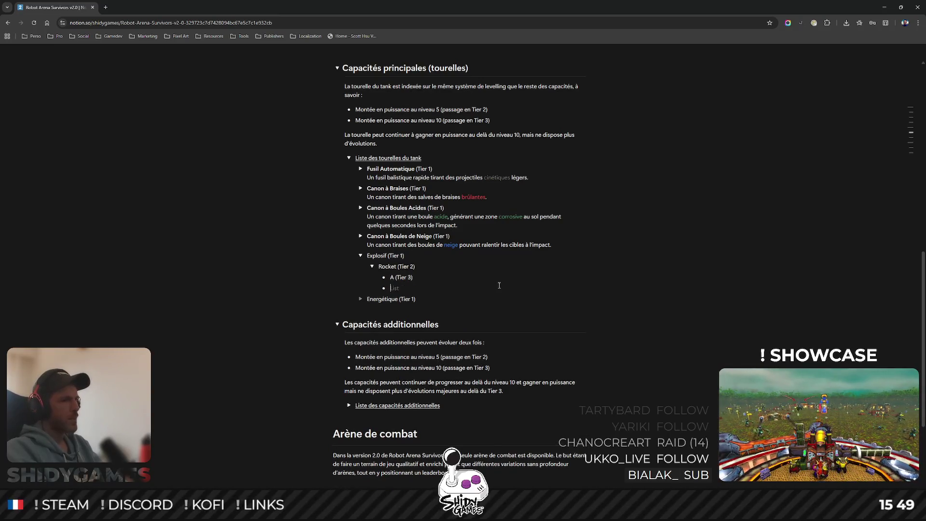
pyautogui.write('A (Tier')
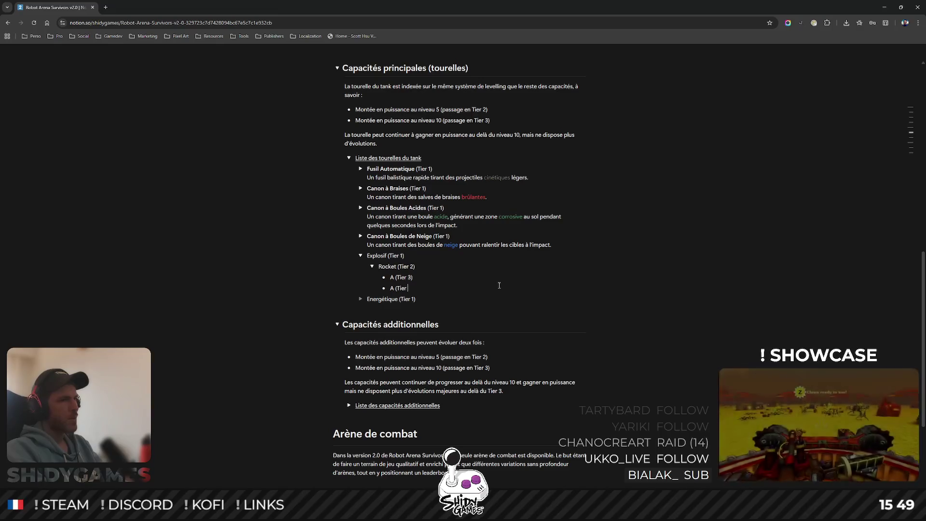
pyautogui.write(' 3)')
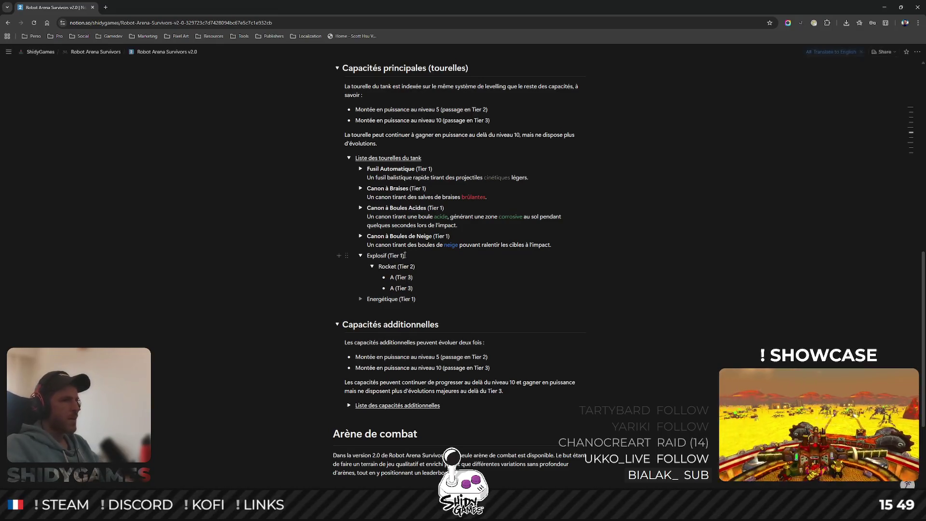
# Duplicate the Rocket branch and rename the copy Howitzer (Tier 2).
pyautogui.click(360, 267)
pyautogui.moveTo(297, 225)
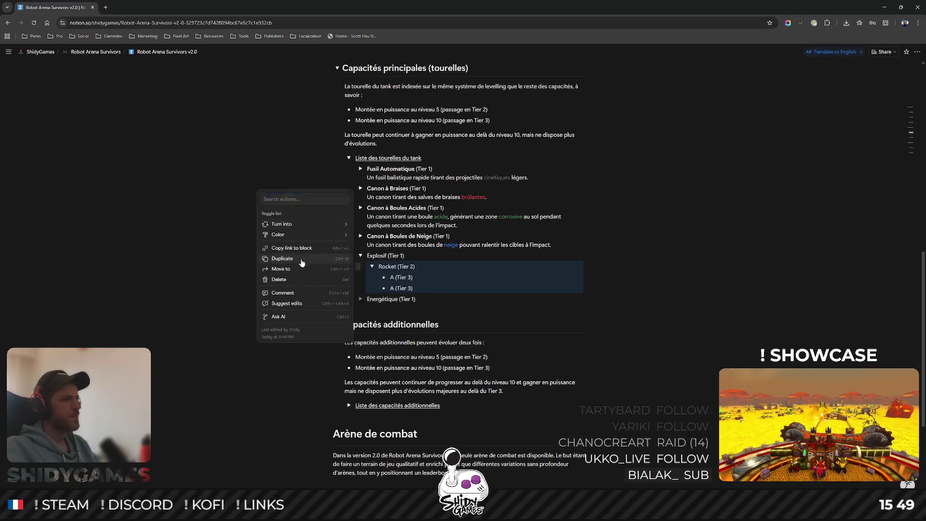
pyautogui.click(284, 259)
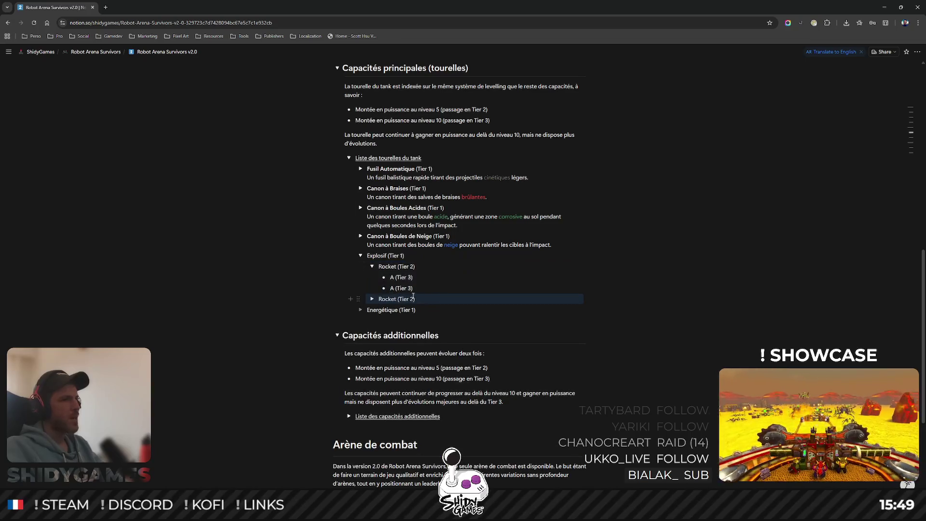
pyautogui.doubleClick(386, 299)
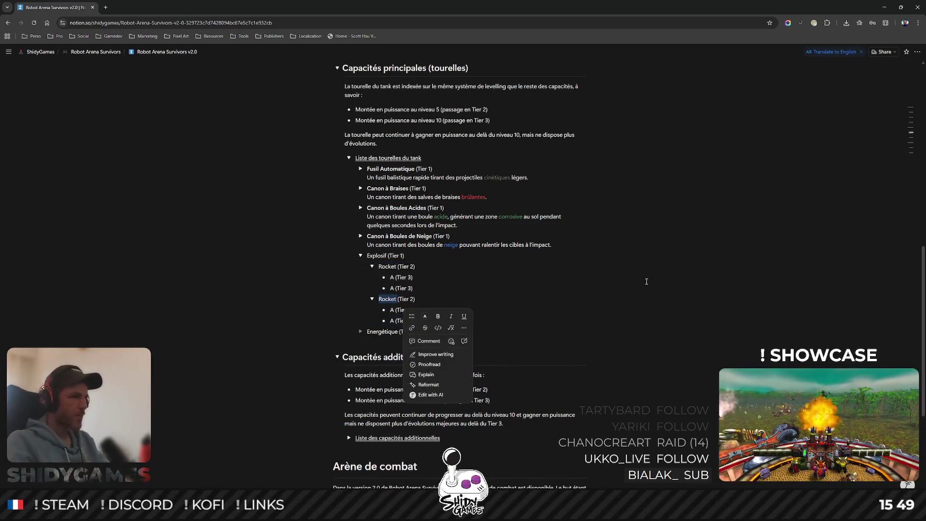
pyautogui.hotkey('shift', 'Left')
pyautogui.hotkey('shift', 'Left')
pyautogui.hotkey('shift', 'Left')
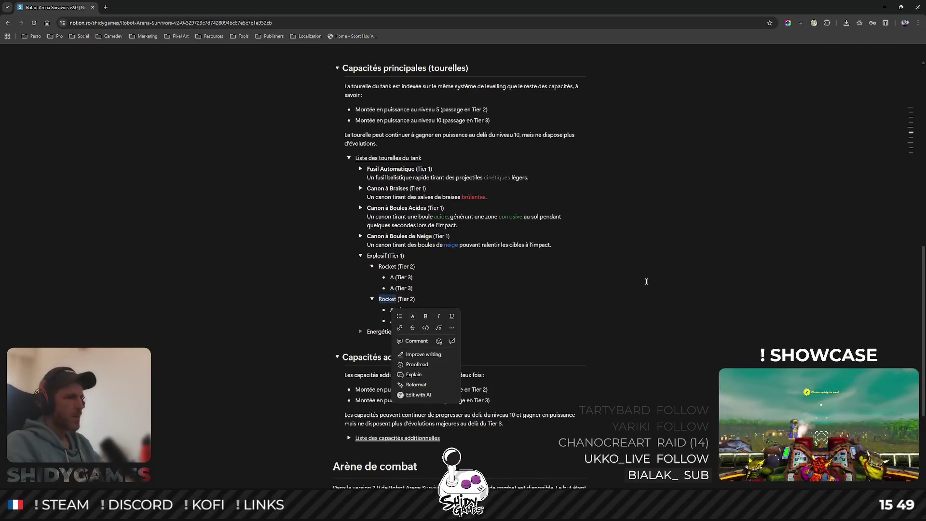
pyautogui.write('Howitzer')
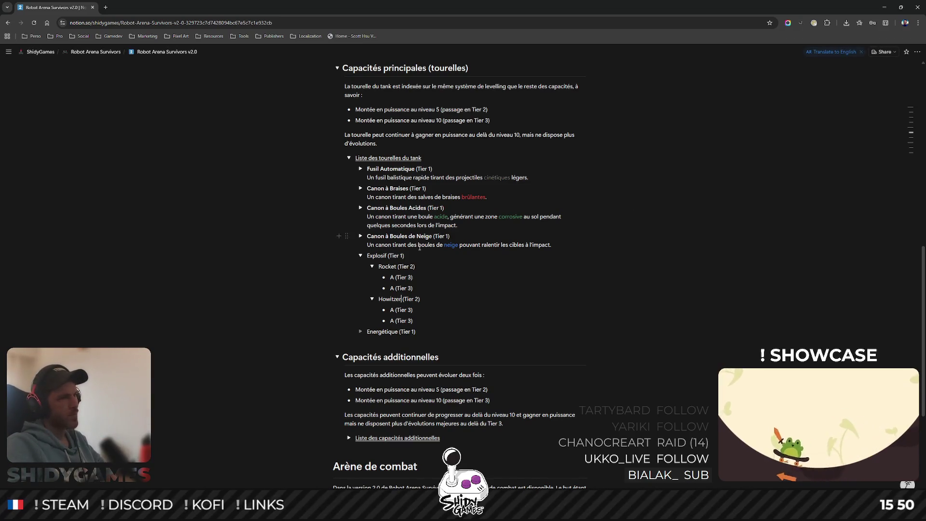
pyautogui.click(360, 331)
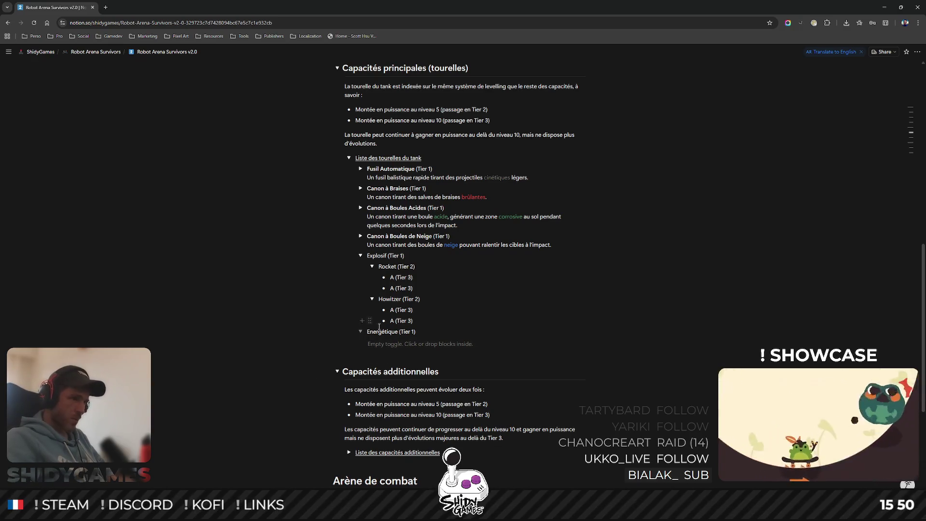
# Copy the Rocket (Tier 2) branch into Energétique and duplicate it there.
pyautogui.click(360, 266)
pyautogui.moveTo(285, 224)
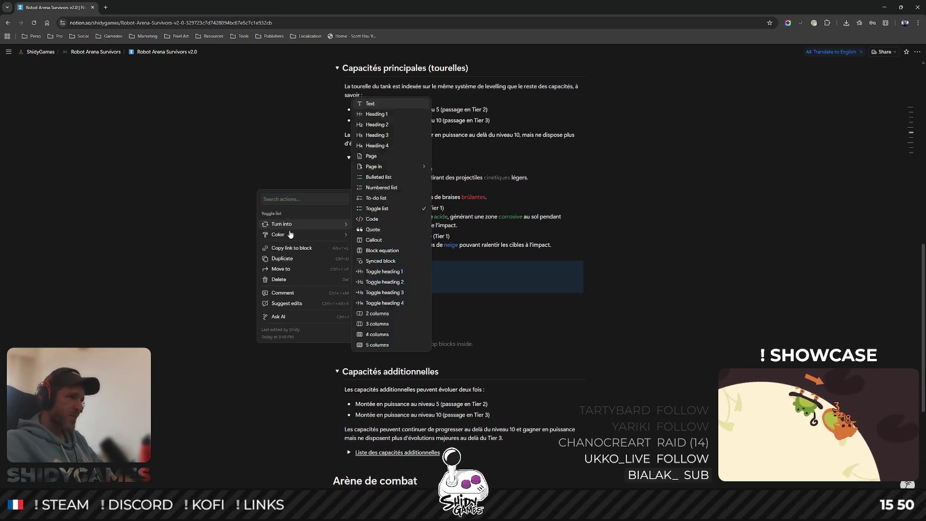
pyautogui.press('Escape')
pyautogui.moveTo(359, 299); pyautogui.dragTo(381, 356)
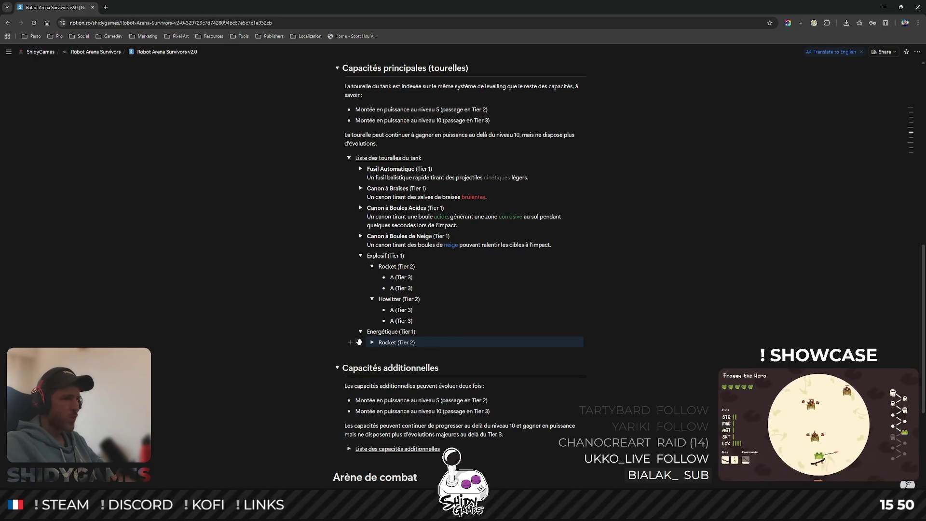
pyautogui.click(359, 342)
pyautogui.click(308, 324)
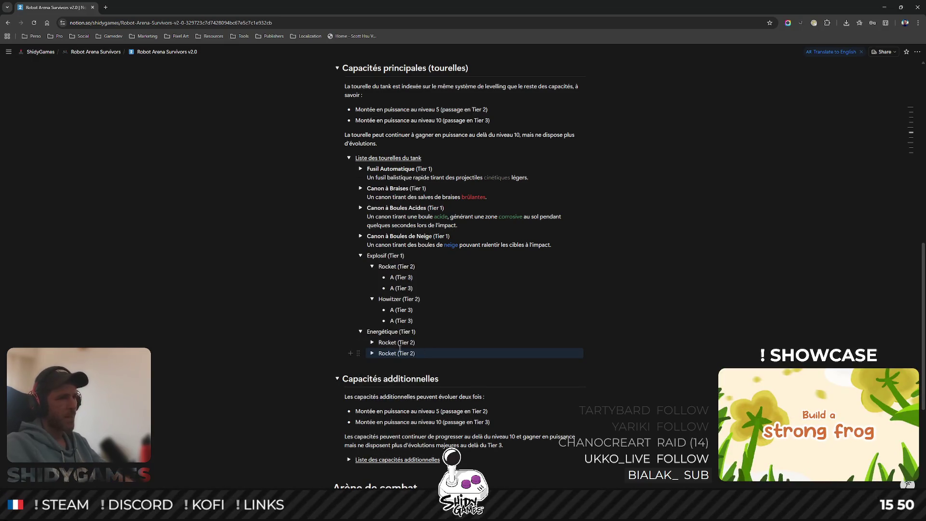
# Rename both Energétique copies to A (Tier 2) and expand their toggles.
pyautogui.moveTo(397, 342)
pyautogui.mouseDown()
pyautogui.moveTo(378, 342)
pyautogui.moveTo(397, 353)
pyautogui.mouseUp()
pyautogui.write('AA')
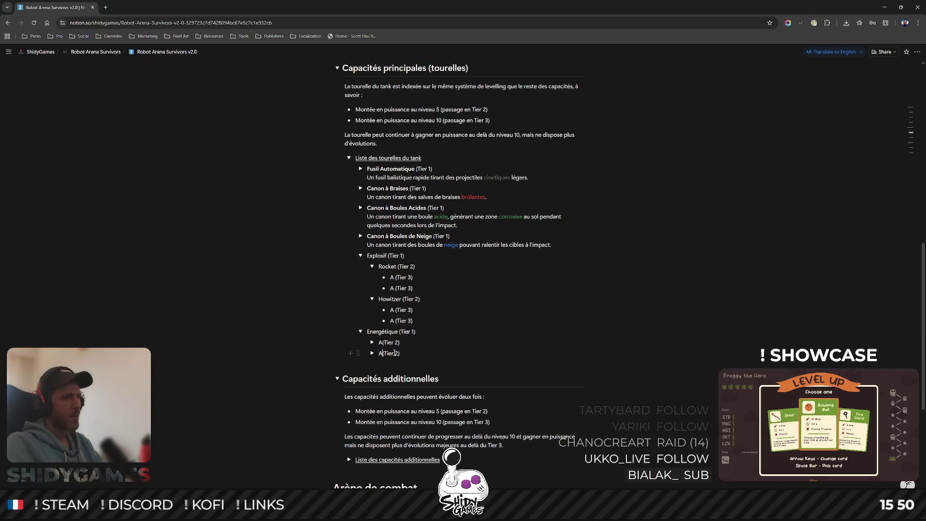
pyautogui.click(381, 342)
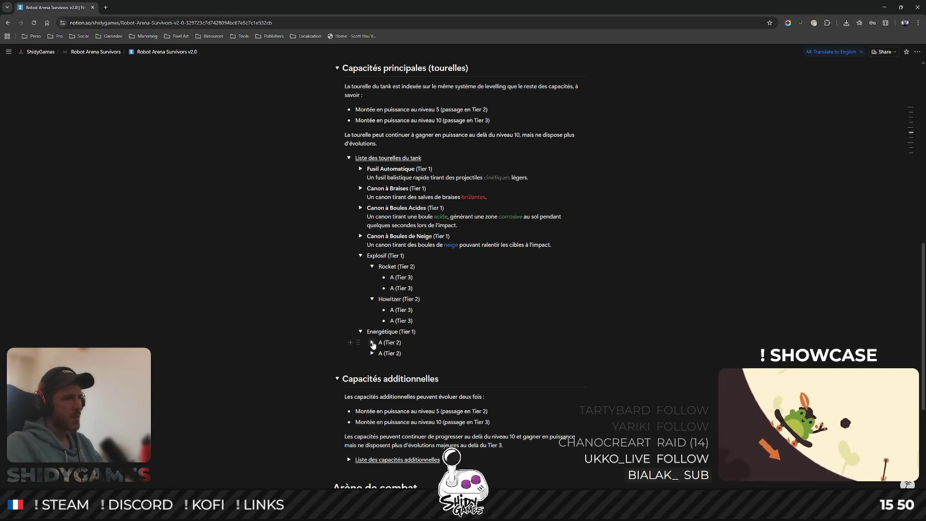
pyautogui.click(372, 342)
pyautogui.click(373, 374)
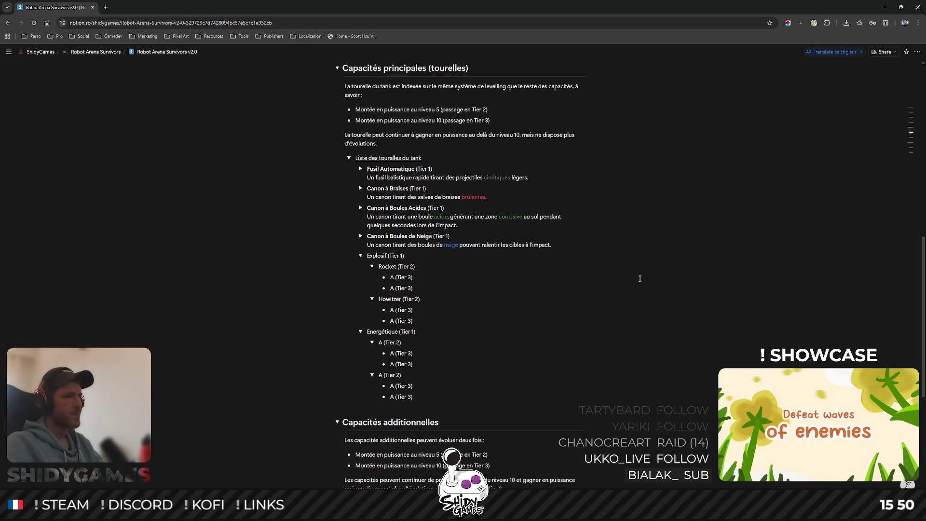
pyautogui.scroll(-1, 640, 279)
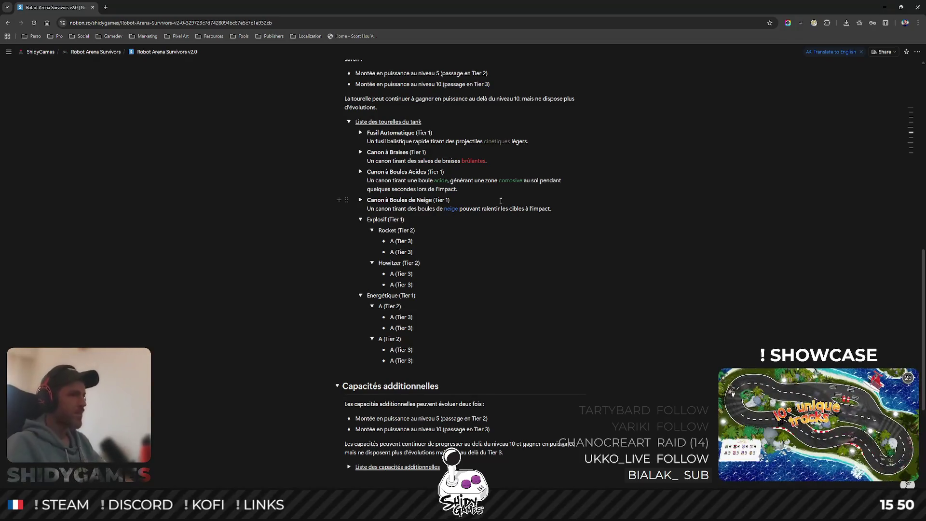
pyautogui.doubleClick(385, 230)
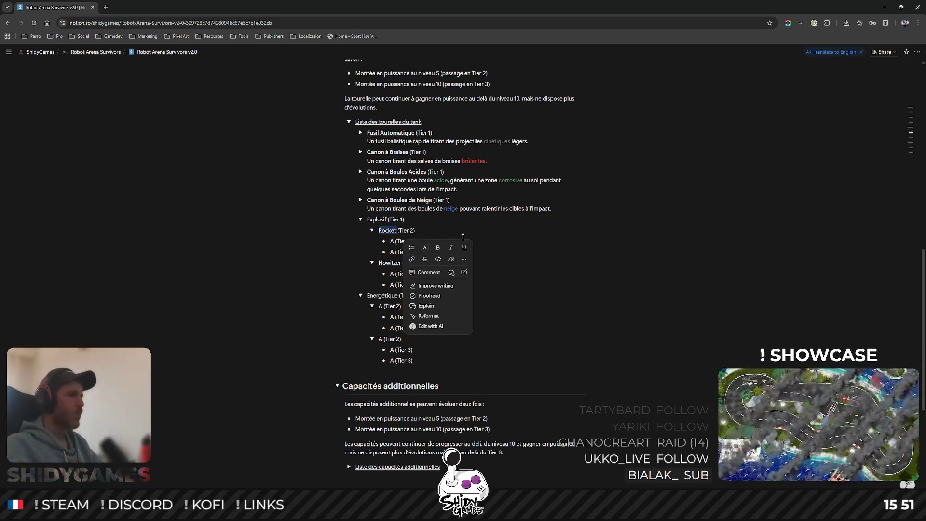
# Append '+ Mines' after A in the second Tier 3 item under Rocket.
pyautogui.click(397, 251)
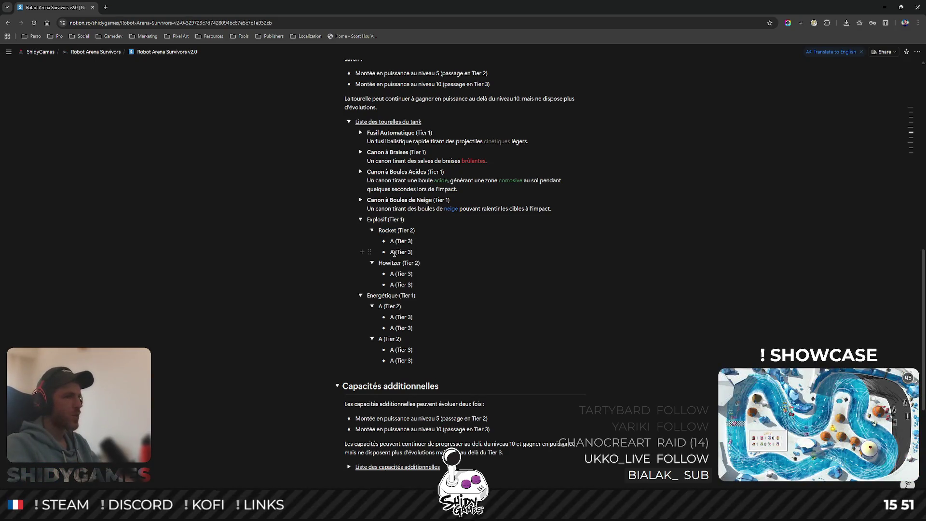
pyautogui.write('+ Mines')
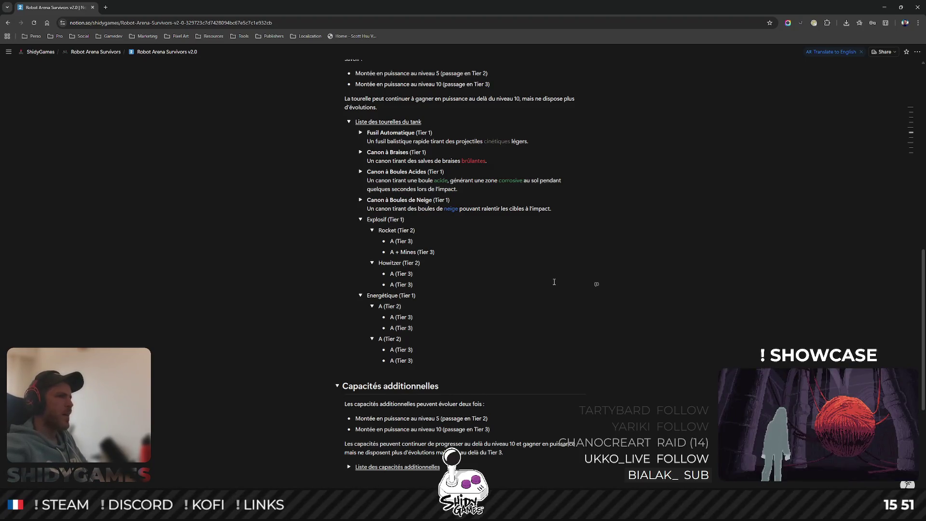
pyautogui.scroll(5, 555, 282)
pyautogui.scroll(-4, 436, 201)
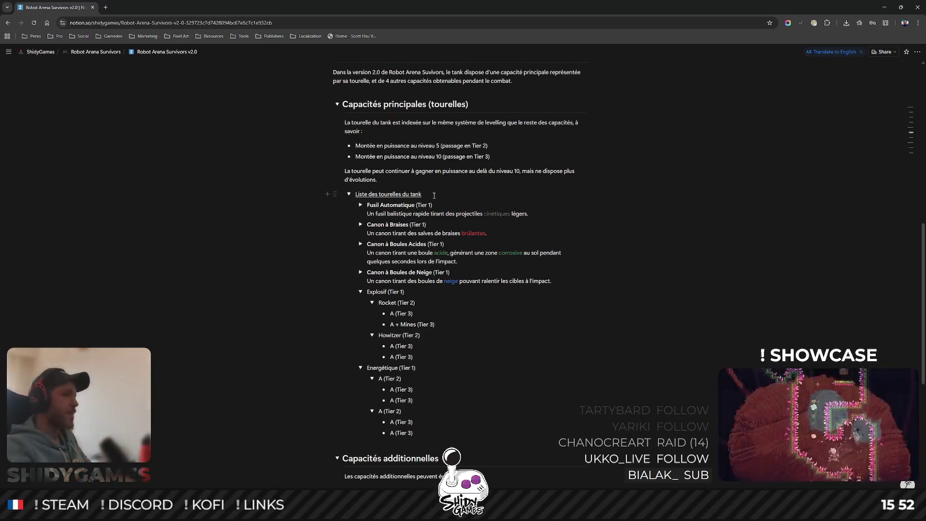
pyautogui.scroll(-3, 412, 200)
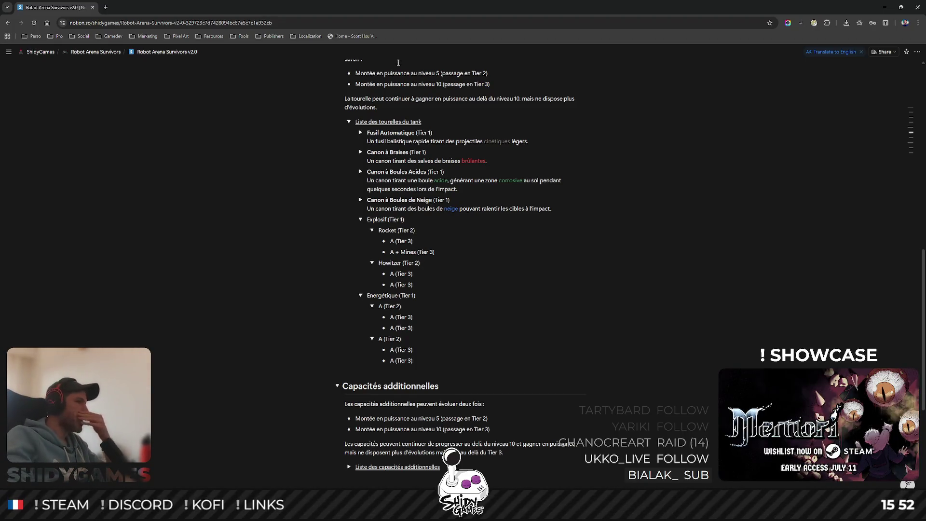
pyautogui.click(465, 249)
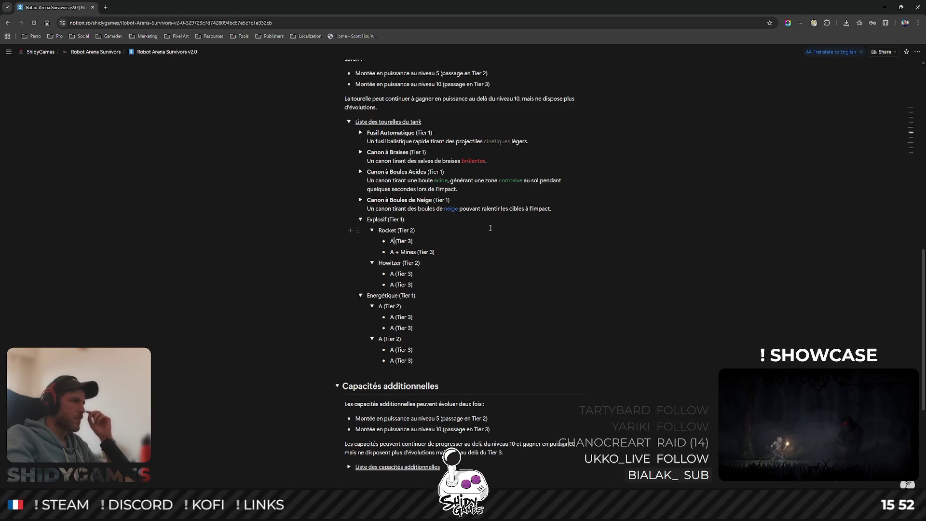
# Replace the word Explosif with Lance Grenades in the Tier 1 heading.
pyautogui.click(409, 230)
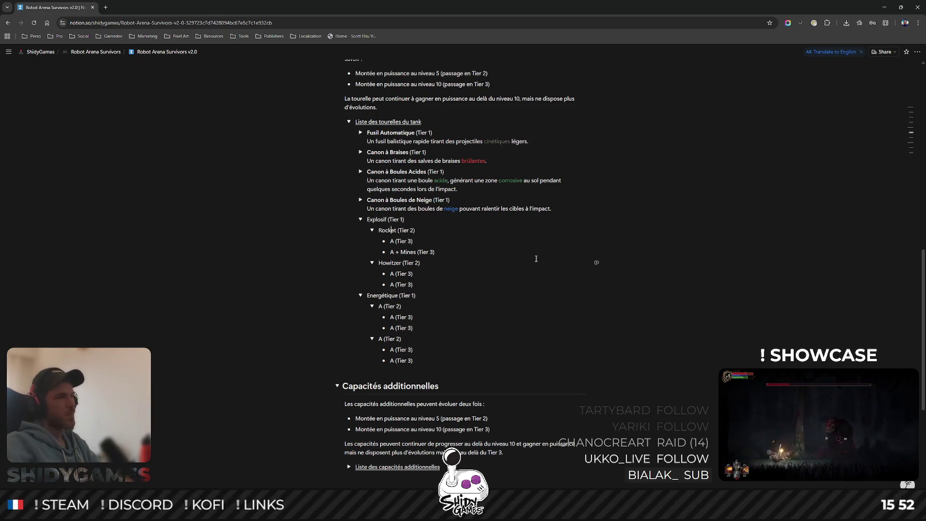
pyautogui.press('Up')
pyautogui.hotkey('ctrl', 'shift', 'Left')
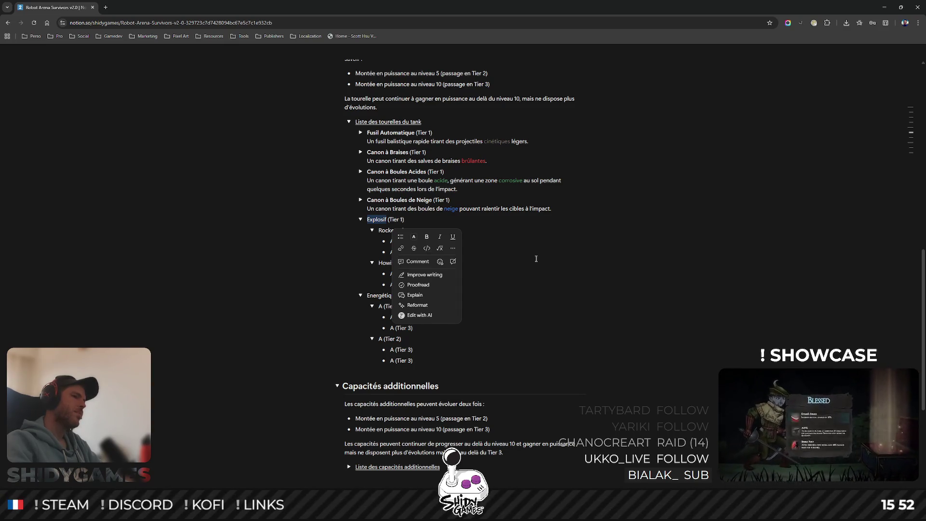
pyautogui.write('Lance Grena')
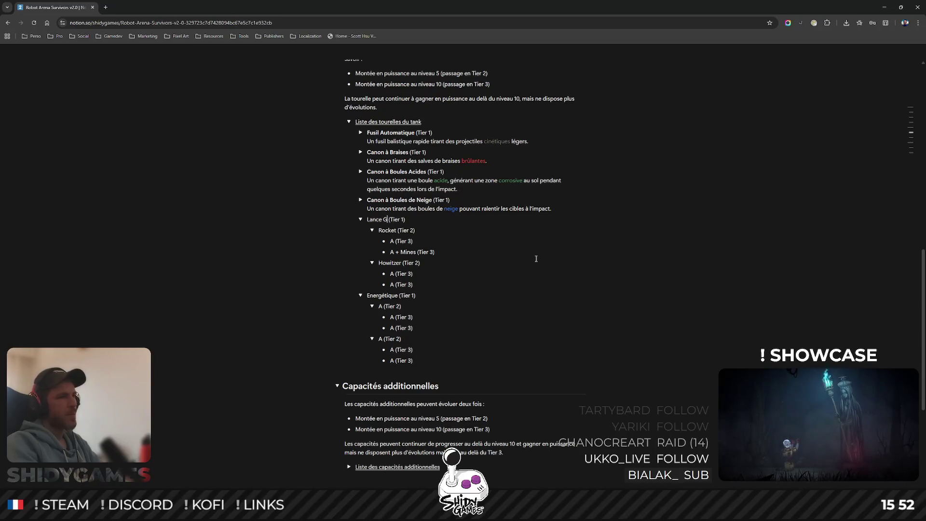
pyautogui.write('des')
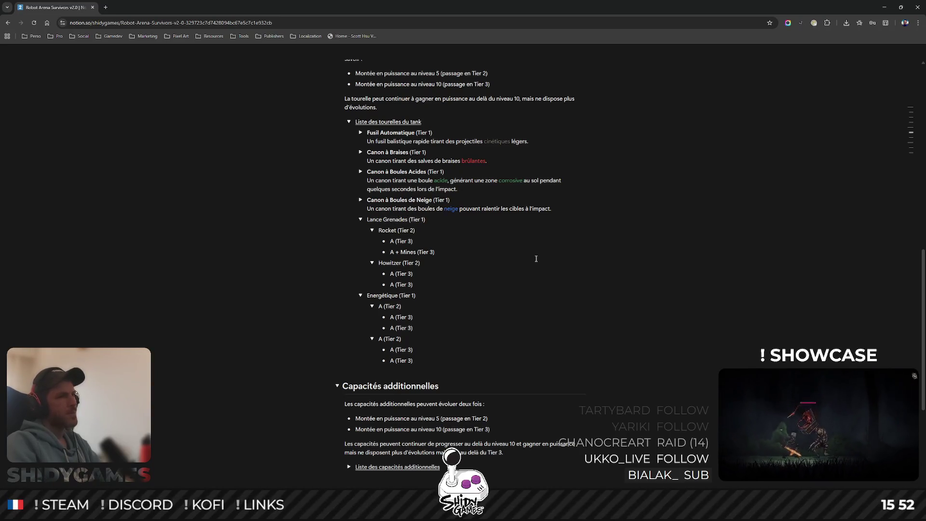
# Bold the Lance Grenades name and change Grenades to Roquettes.
pyautogui.hotkey('shift', 'Home')
pyautogui.hotkey('ctrl', 'b')
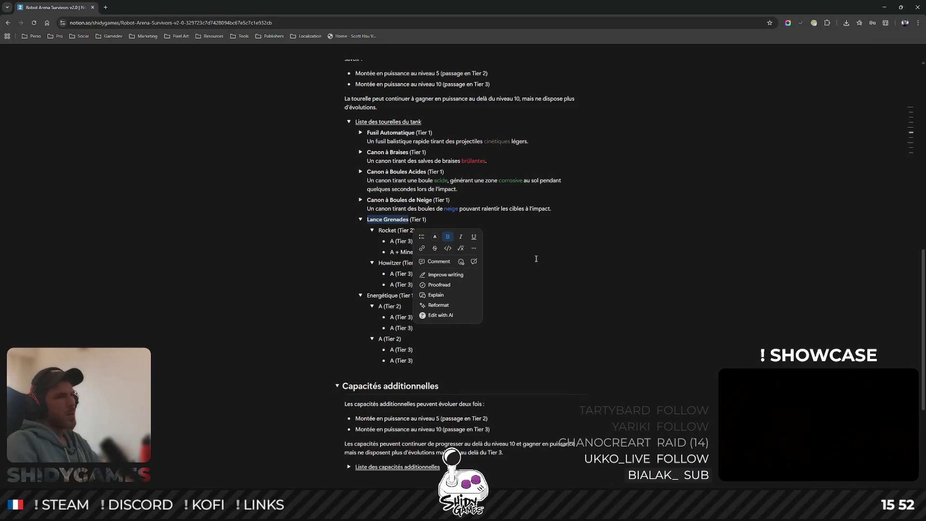
pyautogui.press('Escape')
pyautogui.click(483, 215)
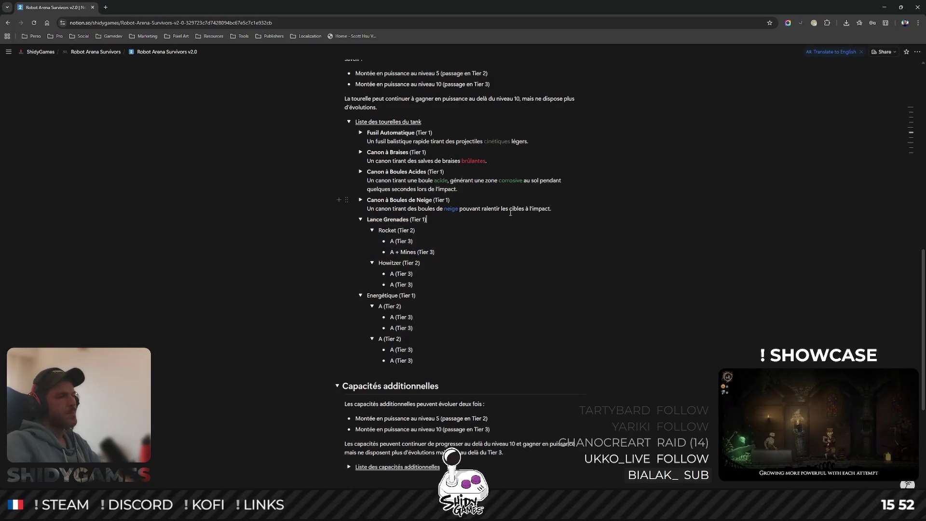
pyautogui.press('Left')
pyautogui.press('Left')
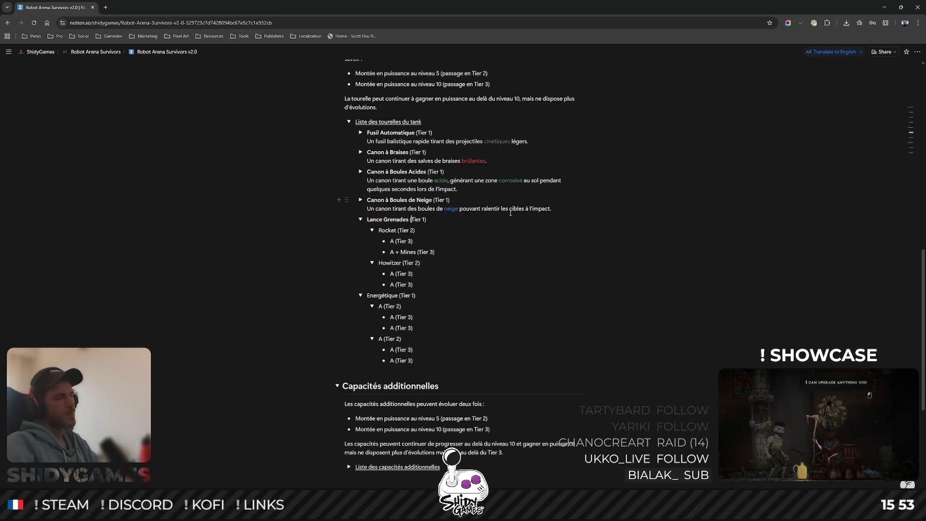
pyautogui.hotkey('ctrl', 'shift', 'Left')
pyautogui.write('R')
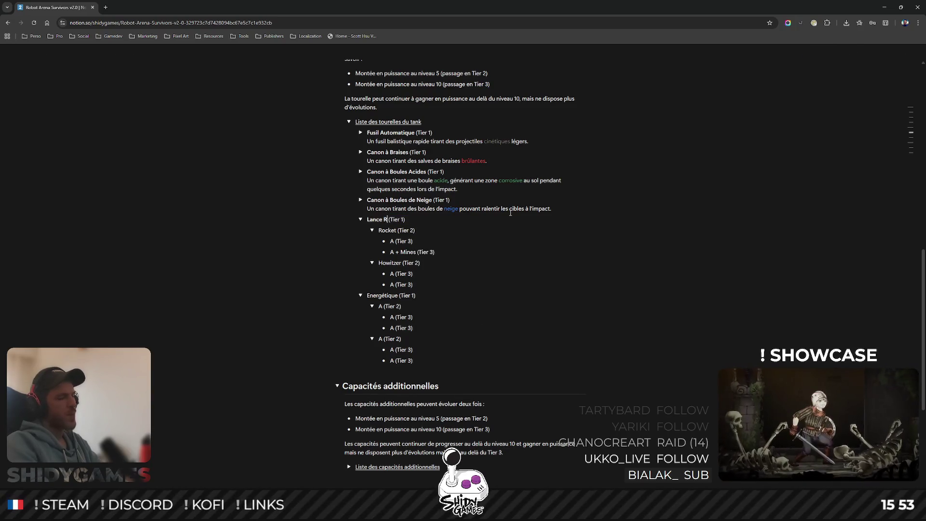
pyautogui.write('oquettes')
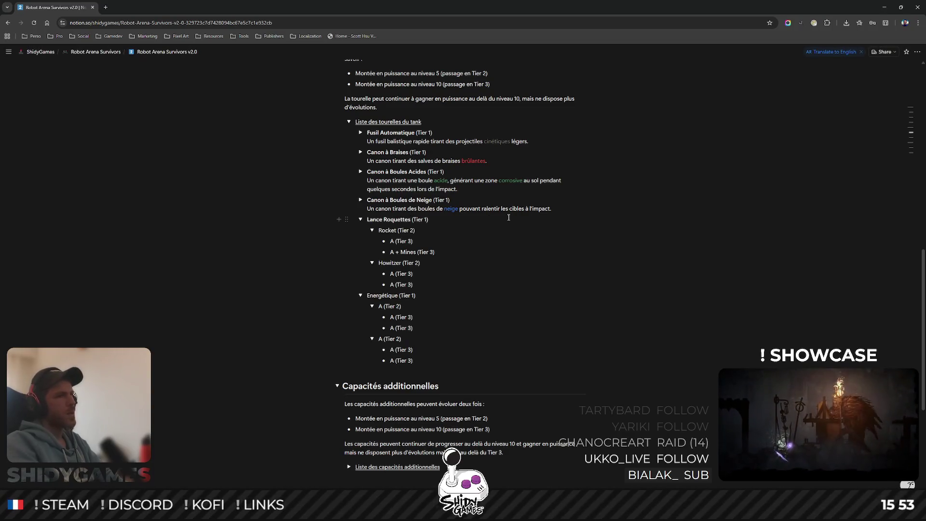
# Add the line 'Un lance roquettes tirant des roquettes explosives, infligeant des dégâts de zone explosifs à l'impact'.
pyautogui.press('End')
pyautogui.hotkey('shift', 'Return')
pyautogui.write('U')
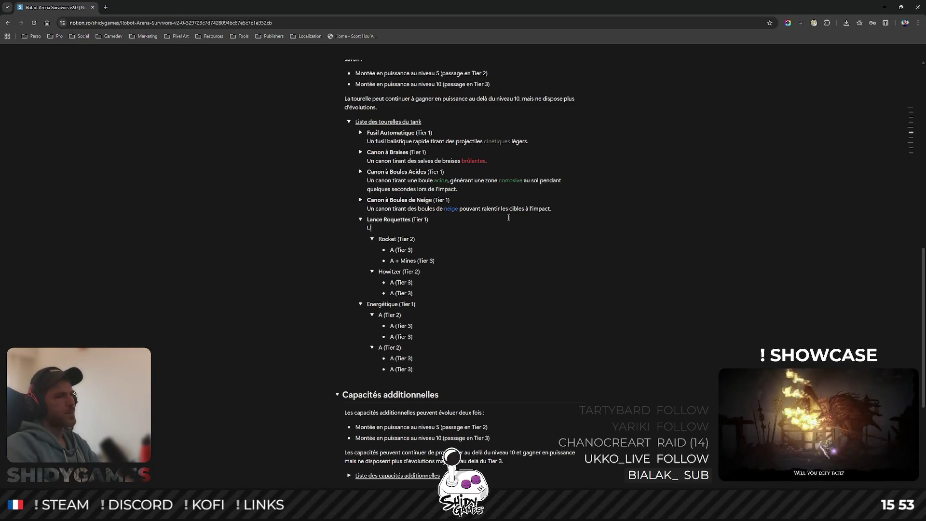
pyautogui.write('n lance roquettes')
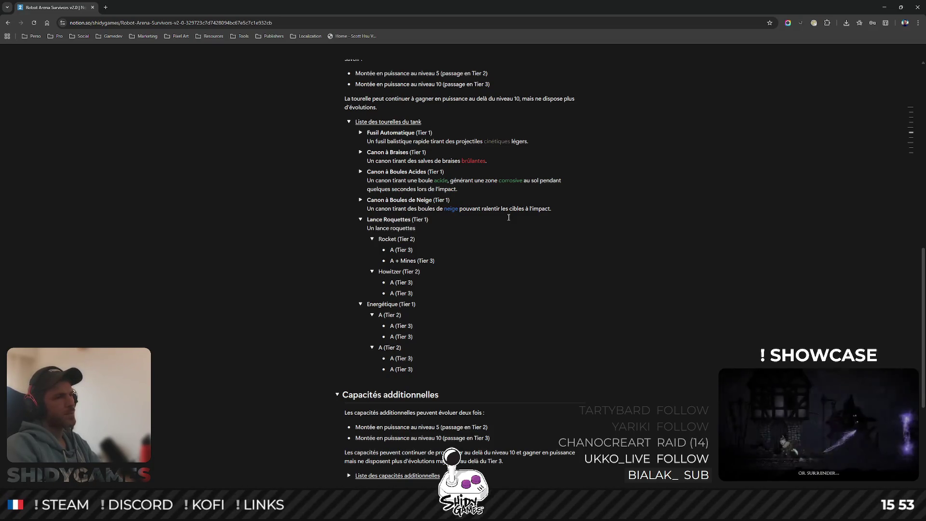
pyautogui.write(' t')
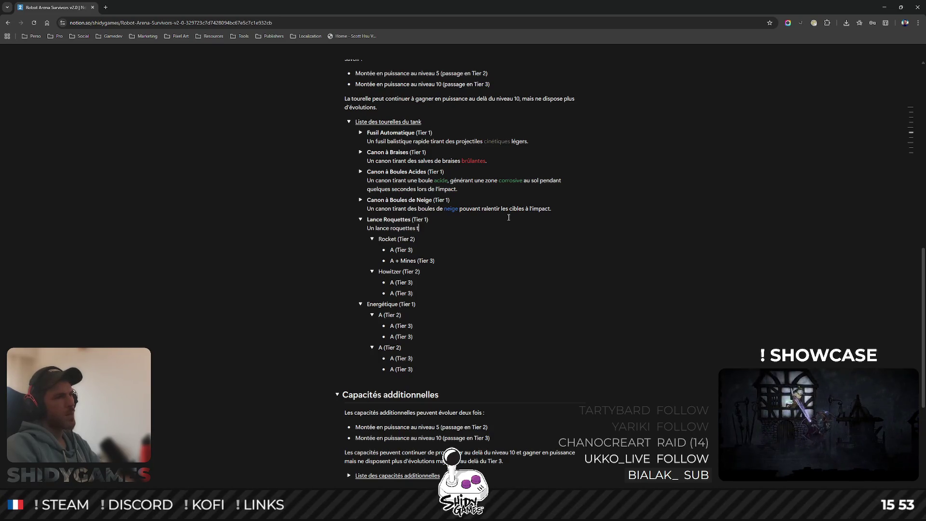
pyautogui.write('irant te')
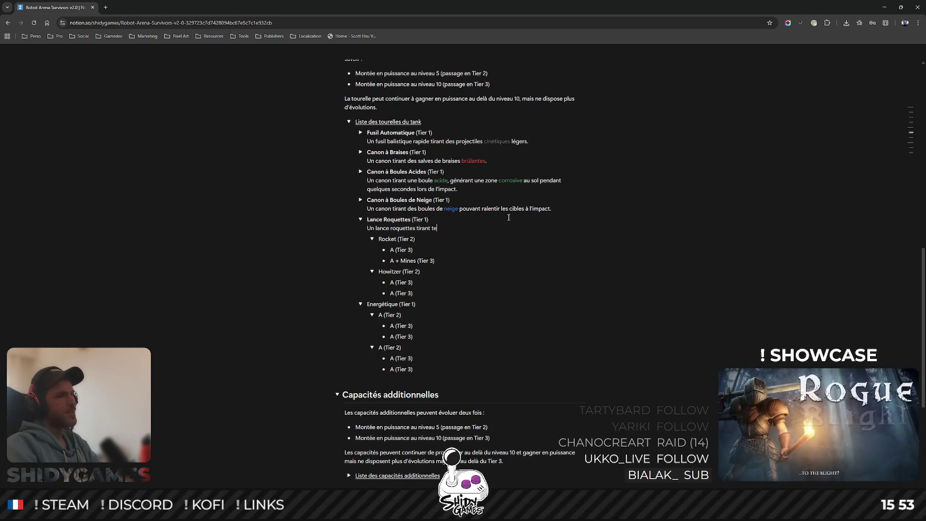
pyautogui.press('BackSpace')
pyautogui.press('BackSpace')
pyautogui.write('des roquettes e')
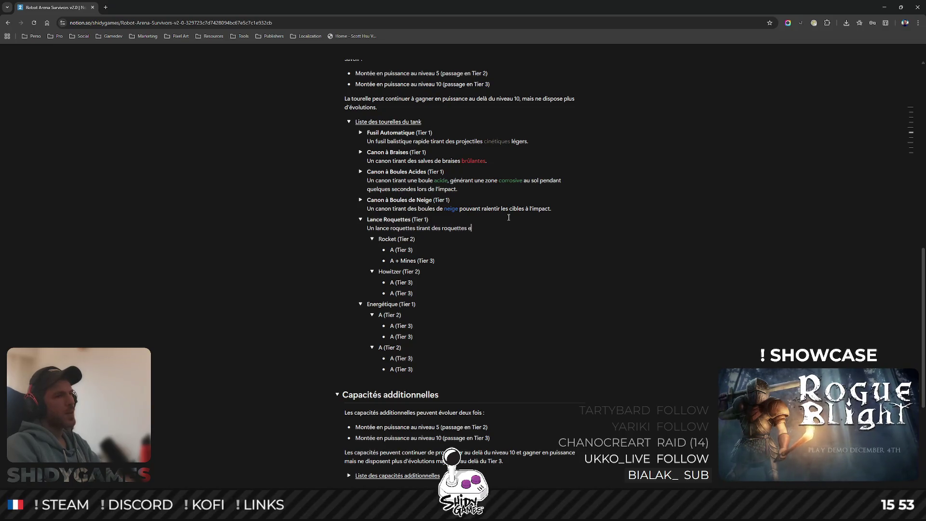
pyautogui.write('xplosives')
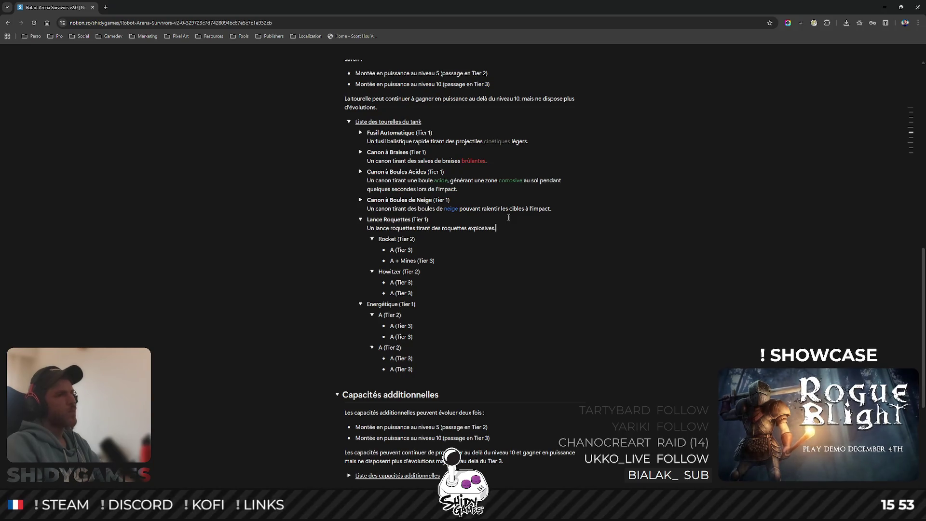
pyautogui.write(', in')
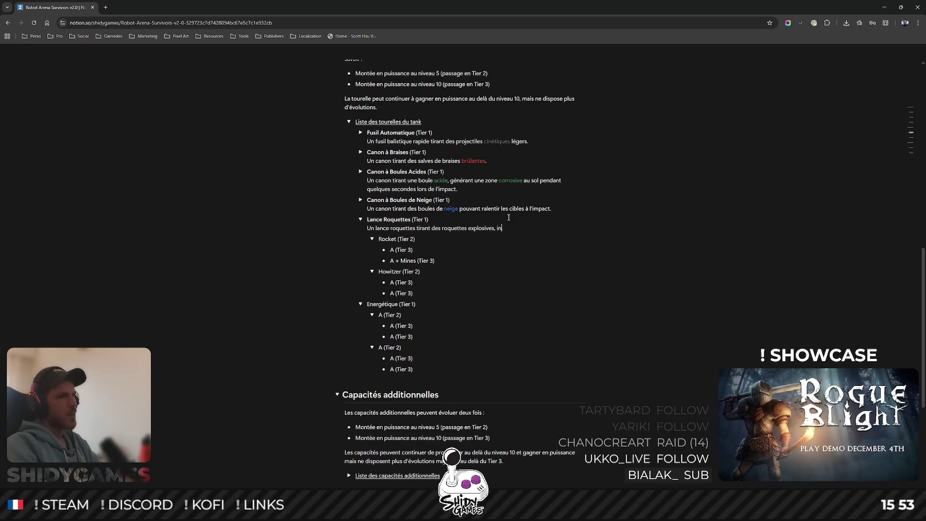
pyautogui.write('fligeant des dé')
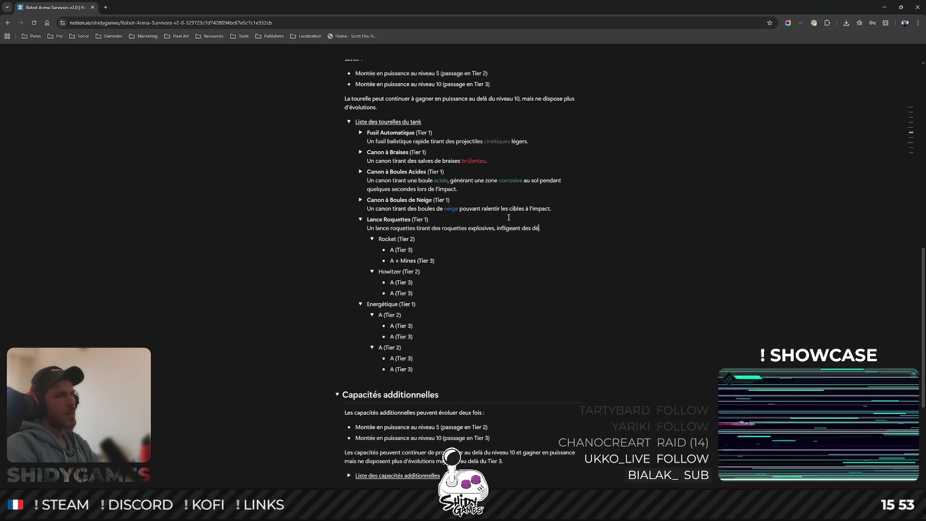
pyautogui.write('gâts de zone ex')
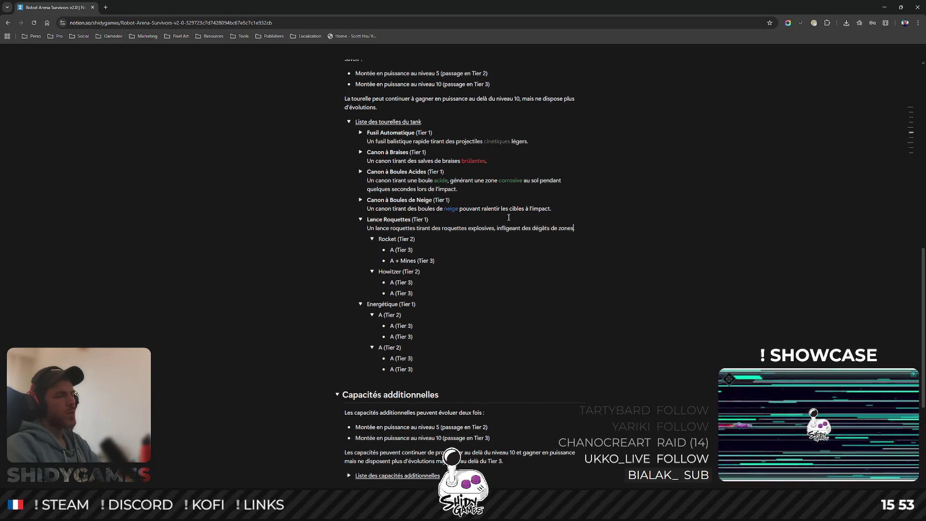
pyautogui.write('plod')
pyautogui.press('BackSpace')
pyautogui.write("sifs à l'impact.")
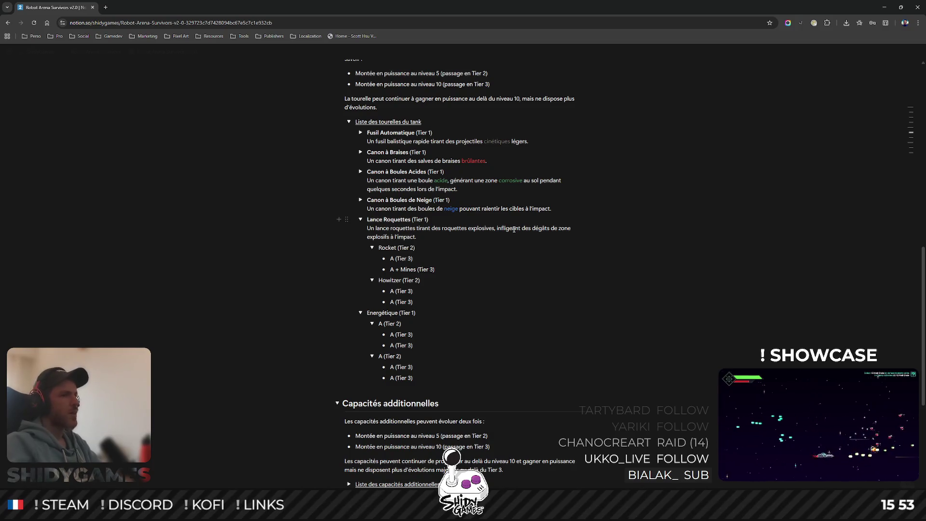
# Colour both 'explosives' and 'explosifs' orange in the Lance Roquettes description.
pyautogui.moveTo(468, 229); pyautogui.dragTo(493, 226)
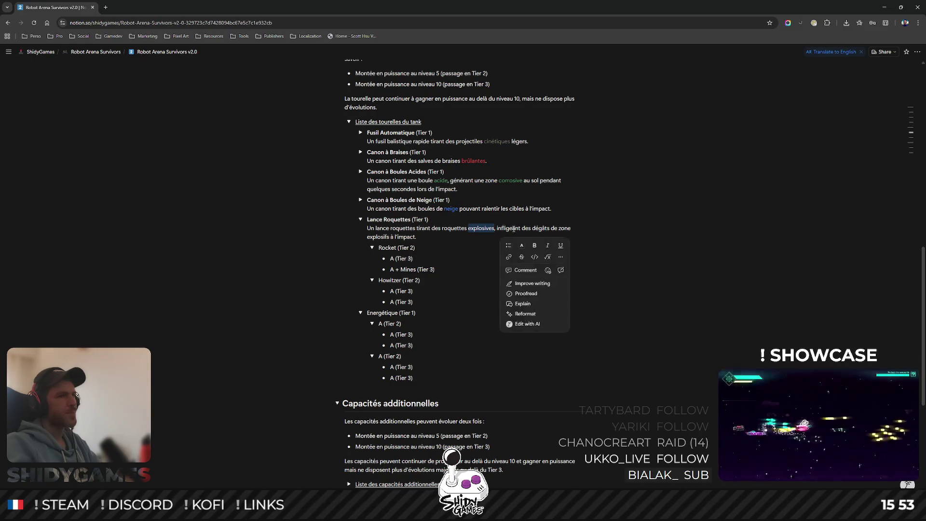
pyautogui.click(522, 246)
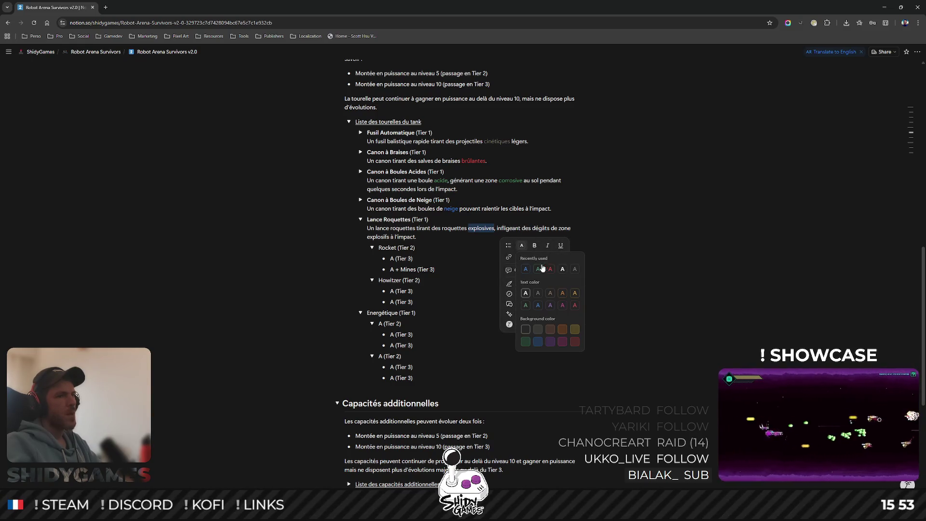
pyautogui.click(575, 292)
pyautogui.moveTo(367, 237); pyautogui.dragTo(390, 236)
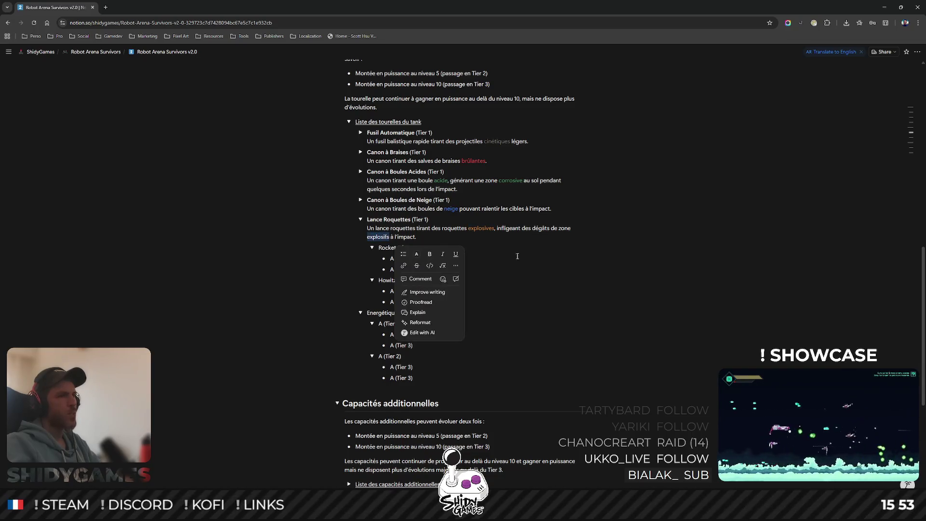
pyautogui.click(418, 260)
pyautogui.click(469, 304)
pyautogui.click(644, 270)
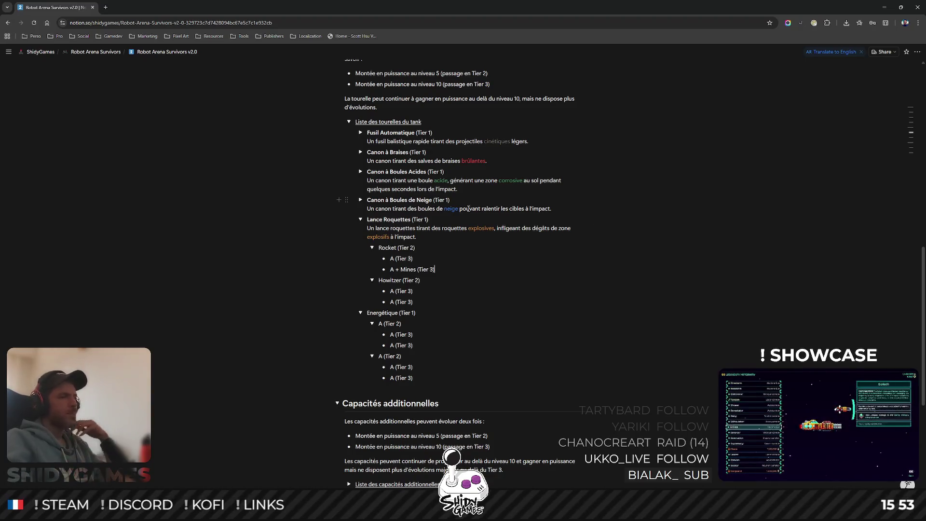
pyautogui.click(436, 259)
pyautogui.scroll(-2, 436, 258)
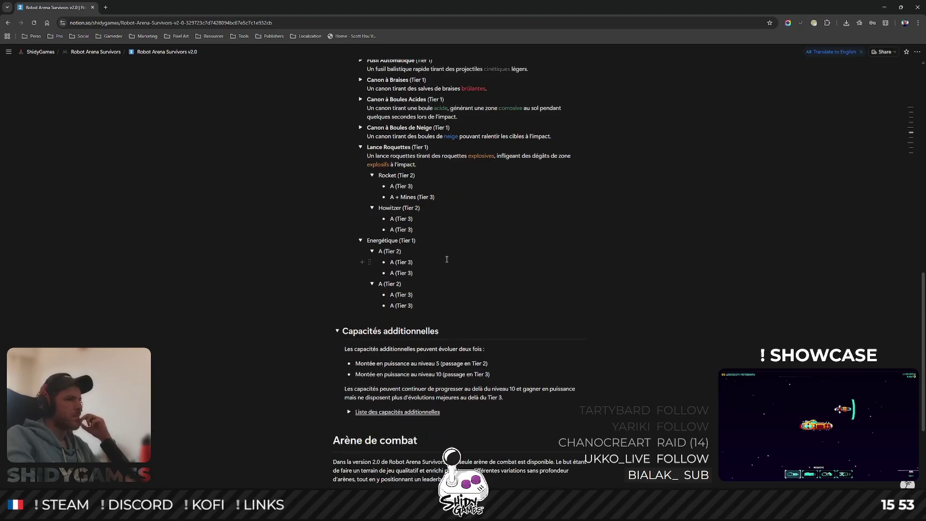
pyautogui.scroll(2, 435, 232)
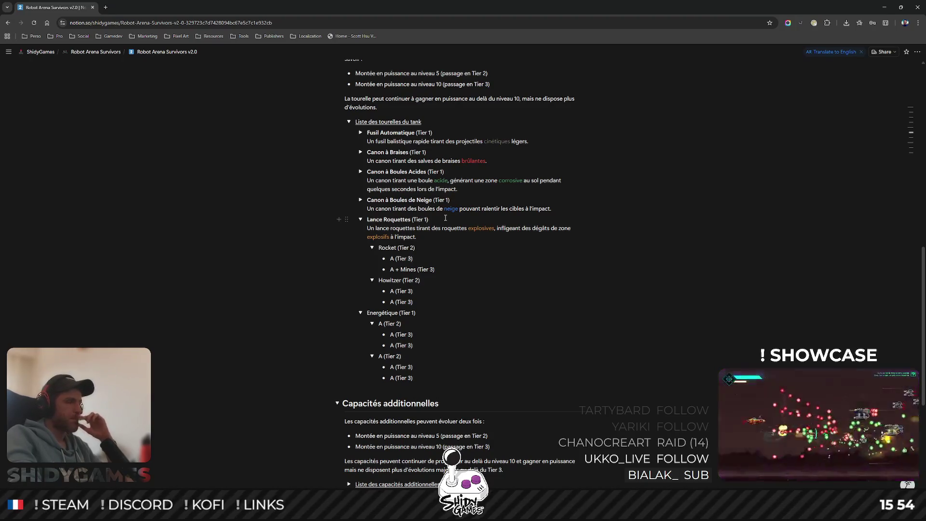
pyautogui.scroll(-2, 435, 275)
pyautogui.scroll(2, 441, 268)
pyautogui.click(441, 268)
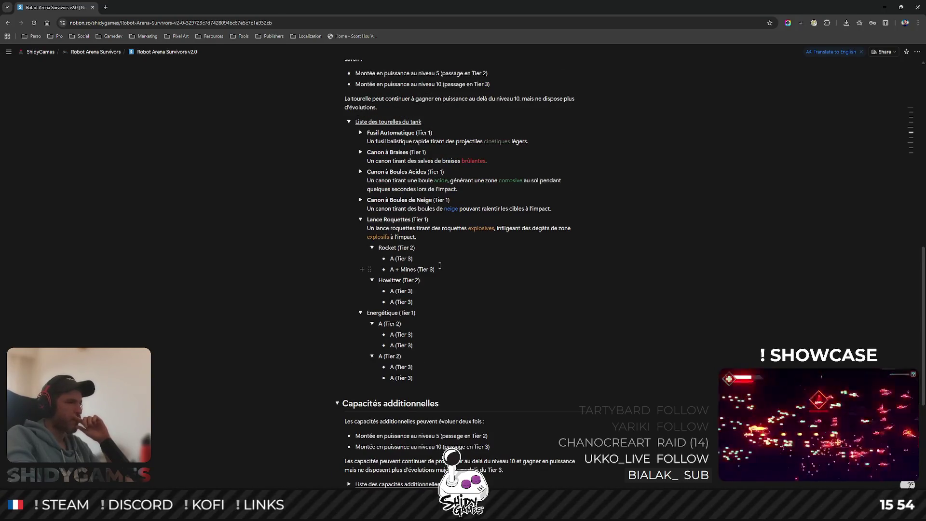
pyautogui.scroll(-1, 440, 265)
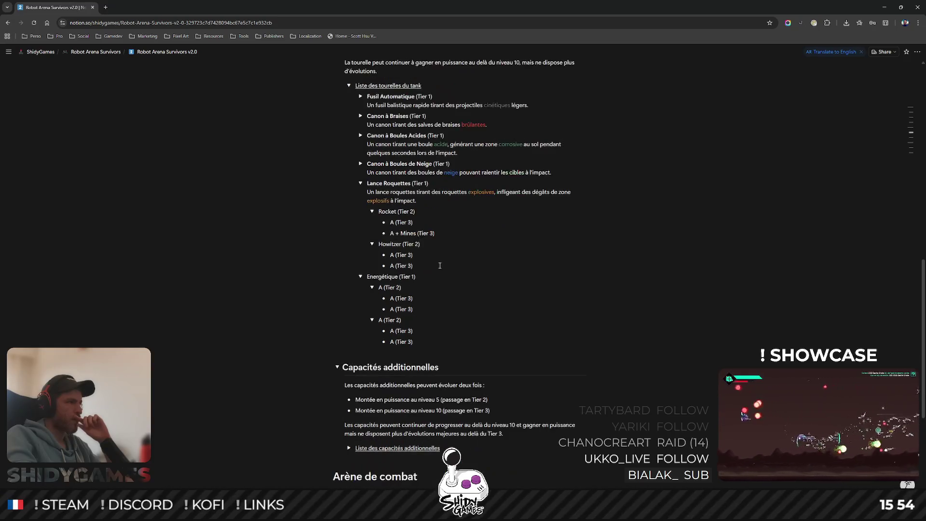
pyautogui.scroll(1, 440, 265)
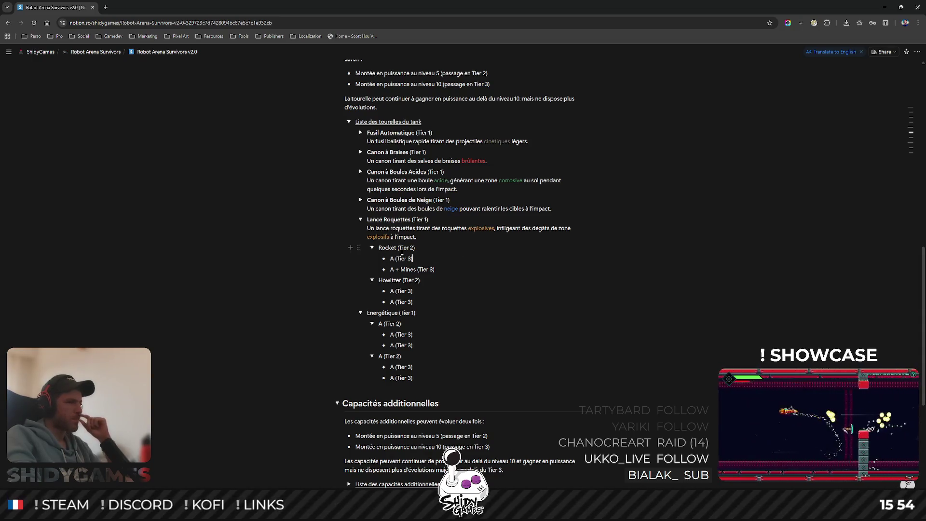
pyautogui.click(499, 256)
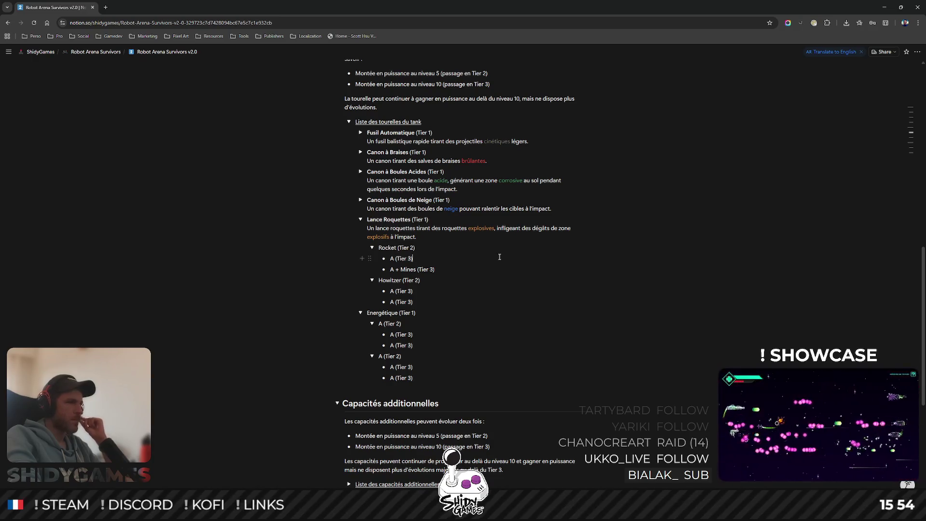
pyautogui.moveTo(379, 248); pyautogui.dragTo(391, 247)
pyautogui.rightClick(392, 248)
pyautogui.click(402, 269)
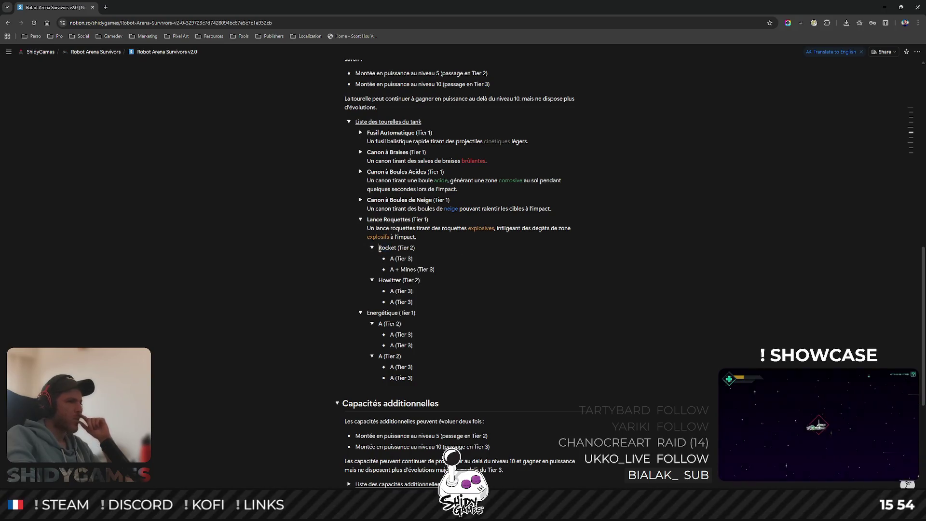
pyautogui.moveTo(397, 248); pyautogui.dragTo(381, 248)
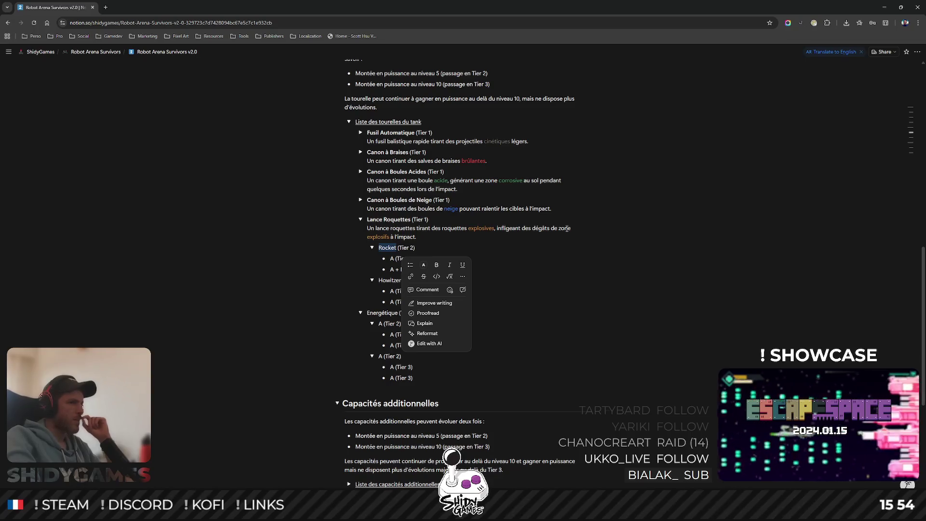
# Replace 'Rocket' in the first Tier 2 line with a bold 'Lance Roquettes Rapide'.
pyautogui.click(364, 247)
pyautogui.doubleClick(393, 246)
pyautogui.rightClick(397, 246)
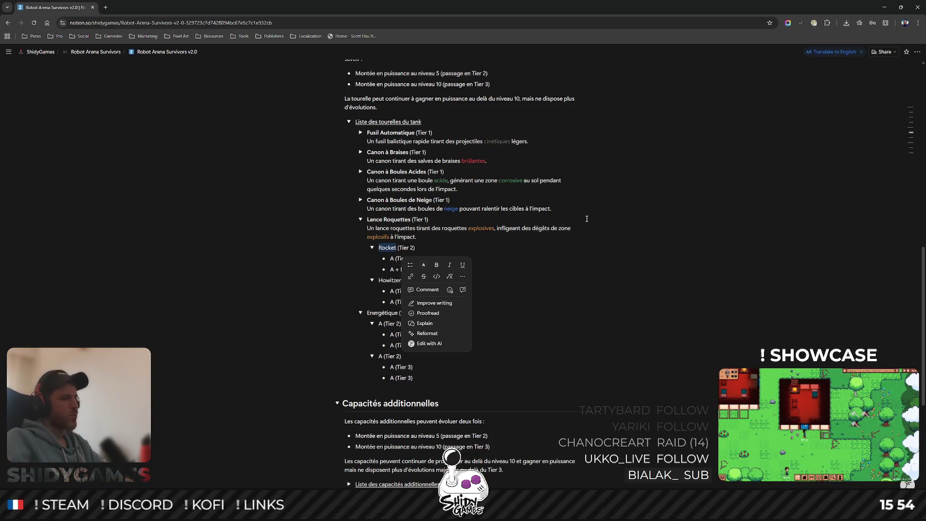
pyautogui.write('Lanc')
pyautogui.write('e Roquett')
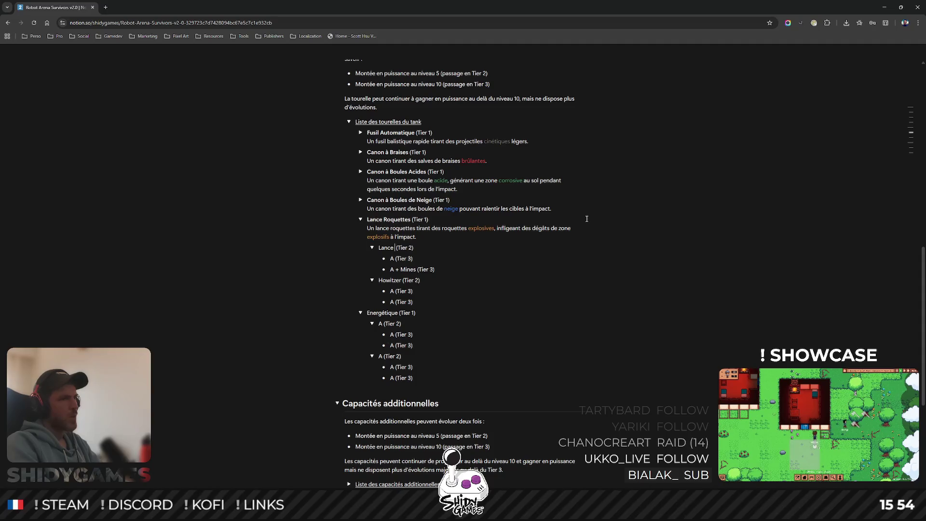
pyautogui.write('es ')
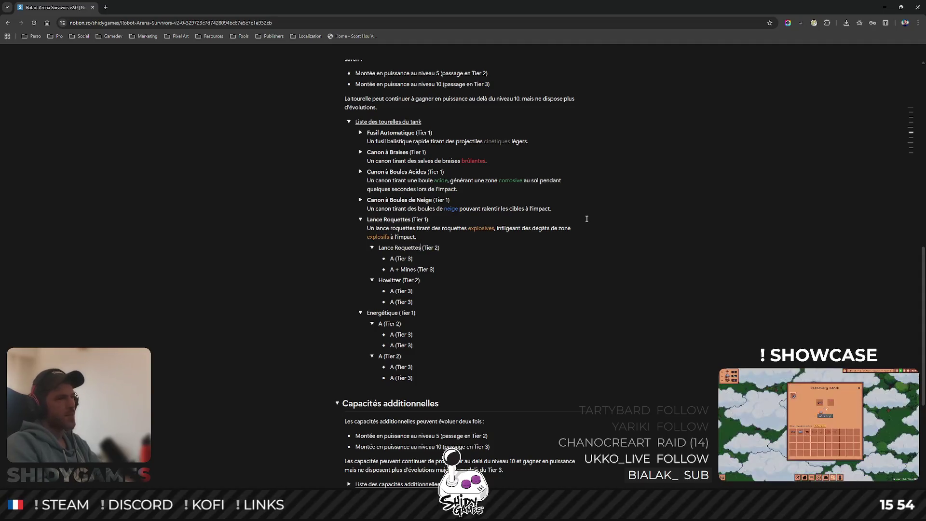
pyautogui.write('Rapide')
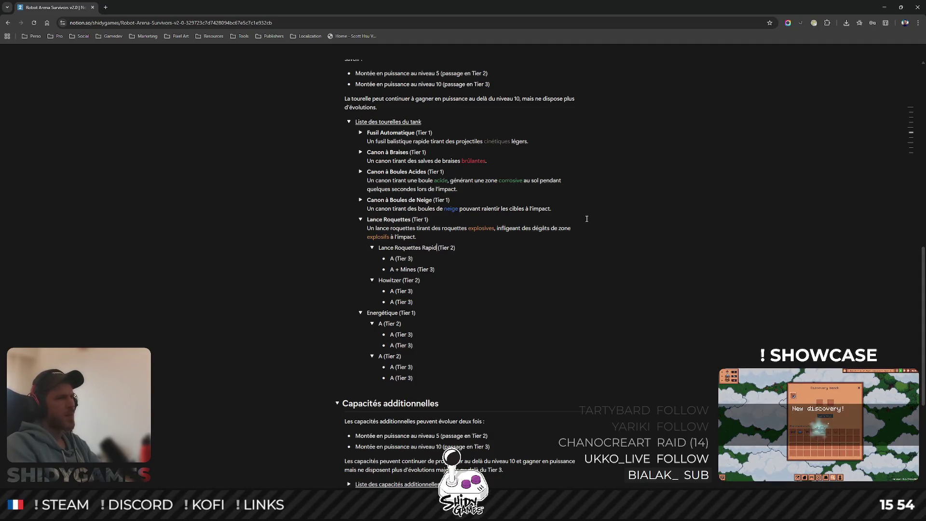
pyautogui.hotkey('ctrl', 'shift', 'Left')
pyautogui.hotkey('ctrl', 'shift', 'Left')
pyautogui.hotkey('ctrl', 'shift', 'Left')
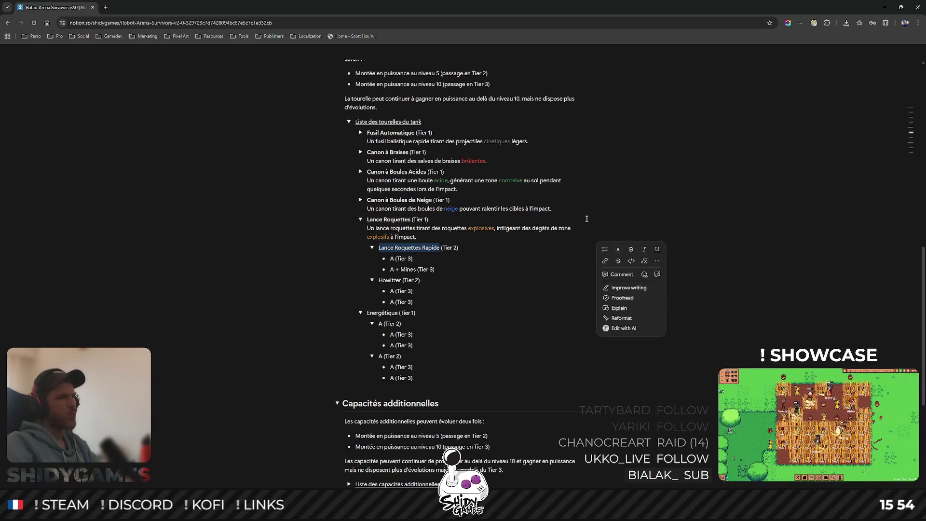
pyautogui.press('Down')
pyautogui.moveTo(389, 246); pyautogui.dragTo(450, 246)
pyautogui.hotkey('ctrl', 'b')
pyautogui.click(409, 258)
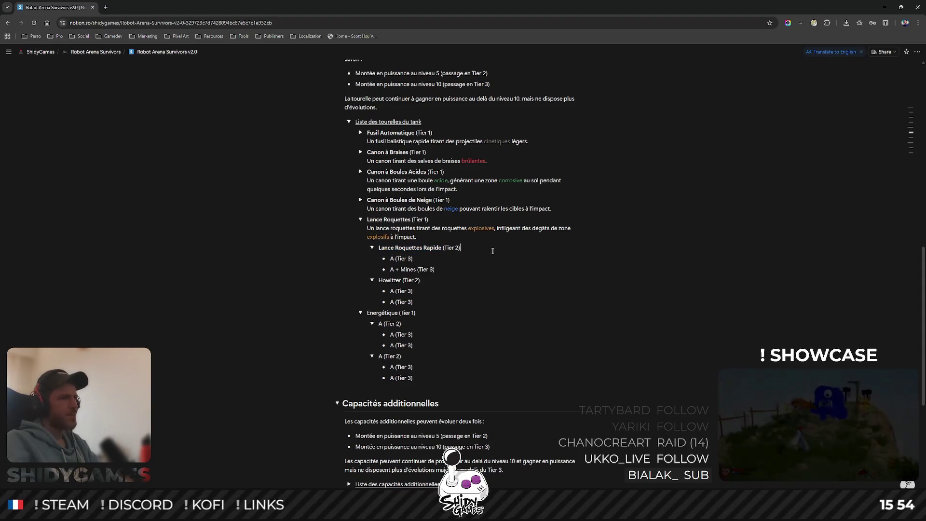
# Add a French description under Lance Roquettes Rapide: sustained explosive rockets dealing area damage on impact.
pyautogui.hotkey('shift', 'Return')
pyautogui.write('Un lance roque')
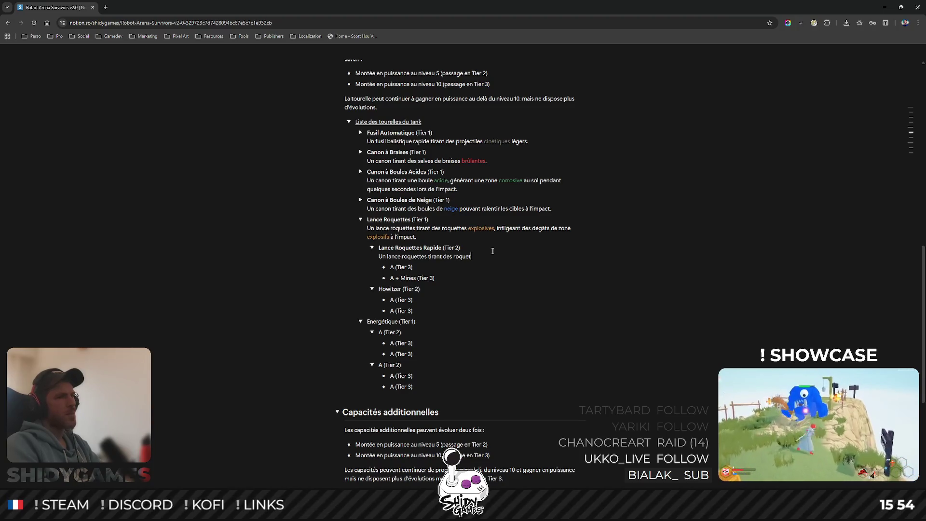
pyautogui.write('ttes explosives avec une cadence soutenue,')
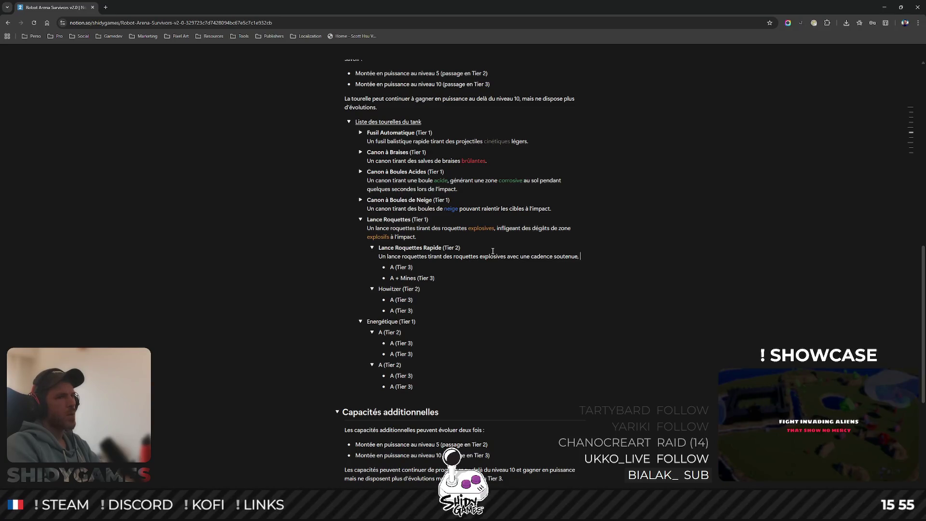
pyautogui.write('ing')
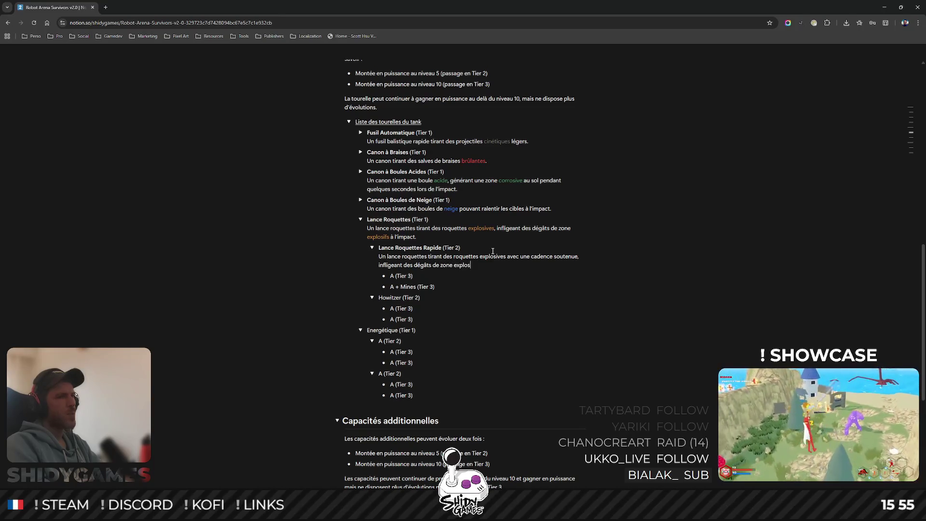
pyautogui.write("à l'impact.")
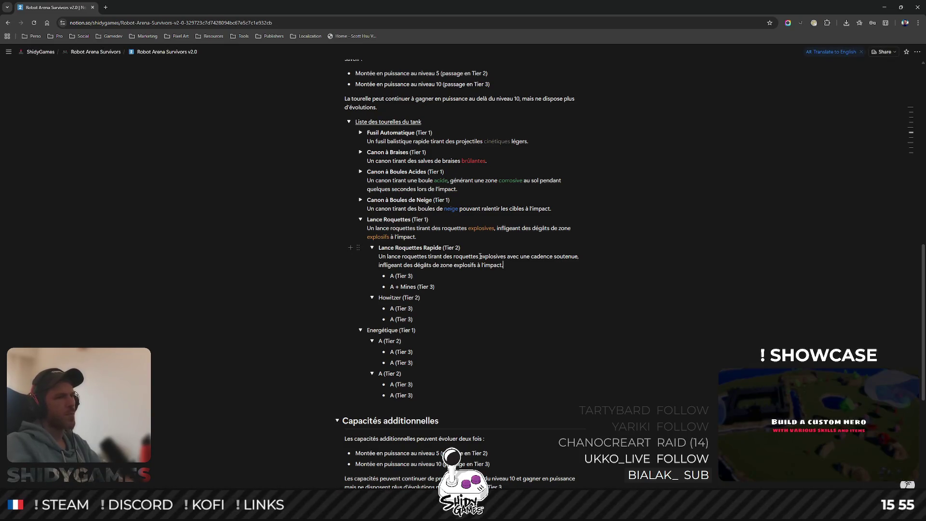
pyautogui.rightClick(480, 256)
pyautogui.click(481, 255)
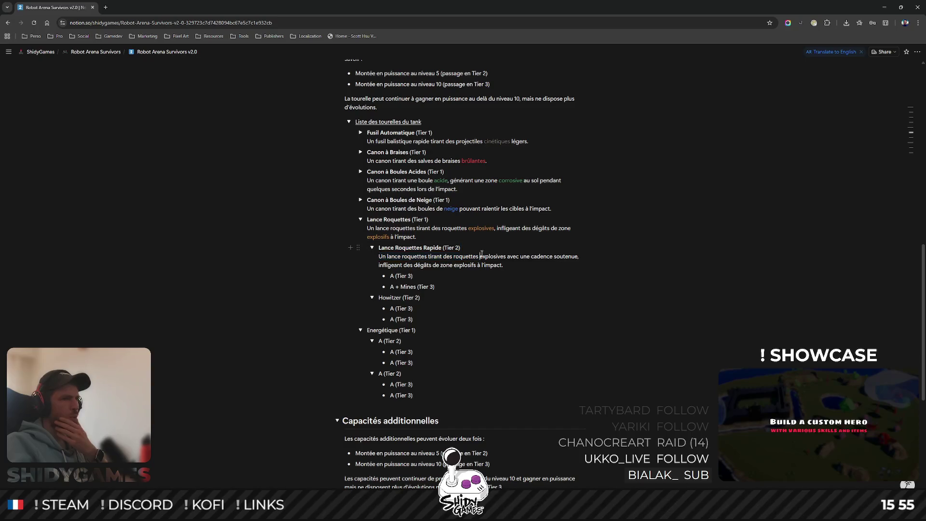
# Turn 'explosives' and 'explosifs' orange in the Lance Roquettes Rapide description.
pyautogui.moveTo(480, 256); pyautogui.dragTo(505, 256)
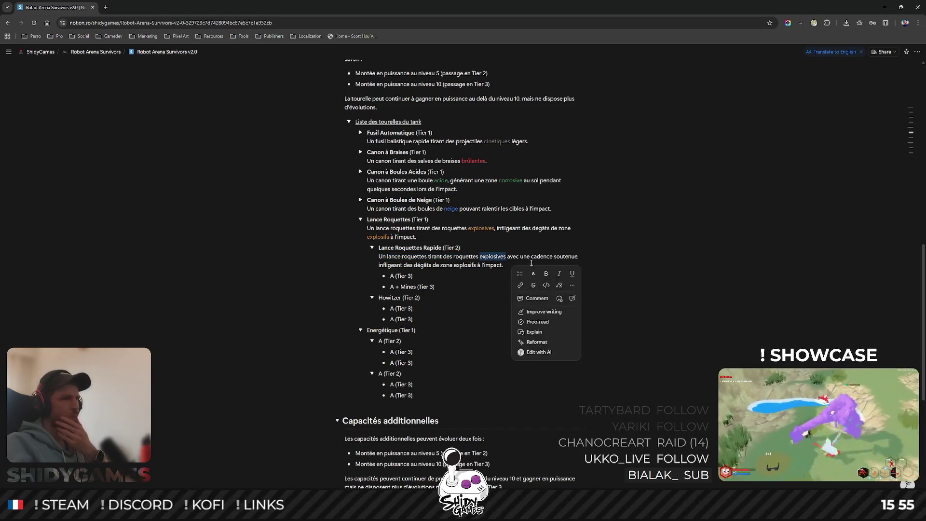
pyautogui.click(533, 274)
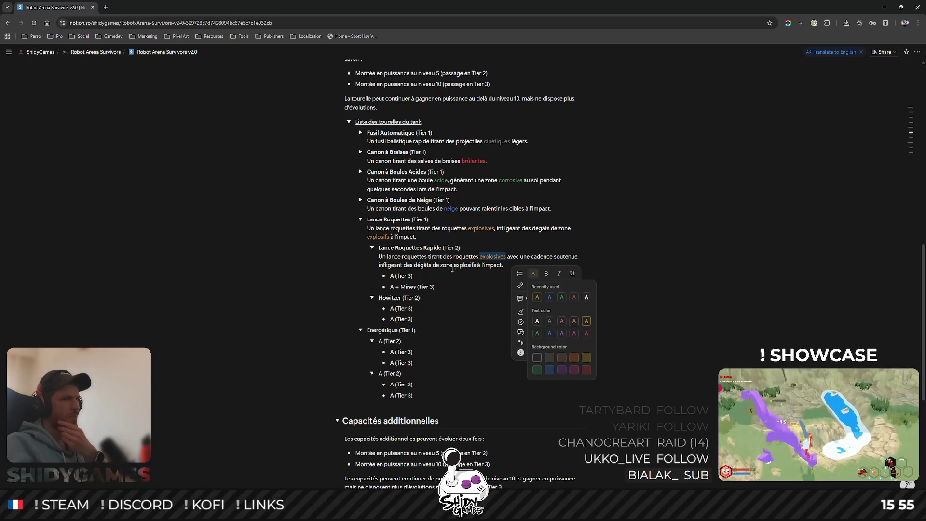
pyautogui.moveTo(453, 266); pyautogui.dragTo(476, 265)
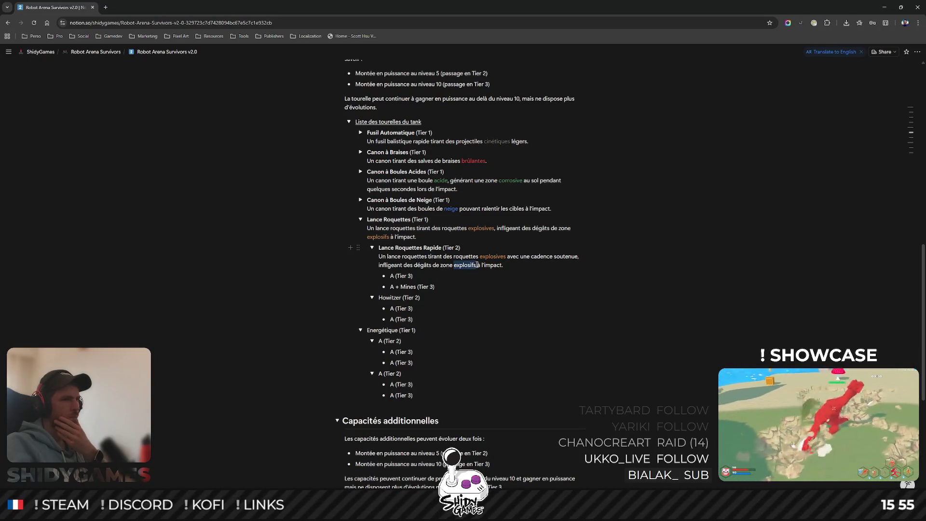
pyautogui.click(507, 284)
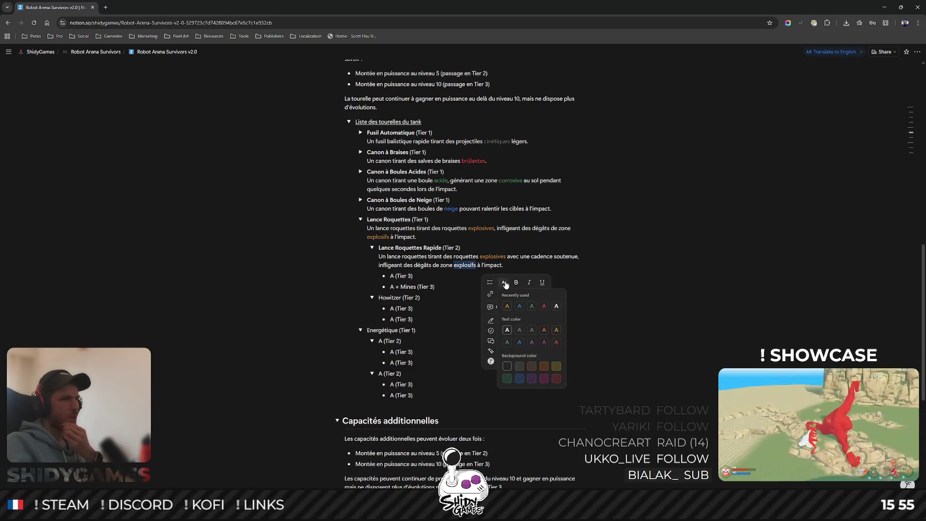
pyautogui.click(508, 306)
pyautogui.click(433, 310)
pyautogui.moveTo(380, 297); pyautogui.dragTo(404, 296)
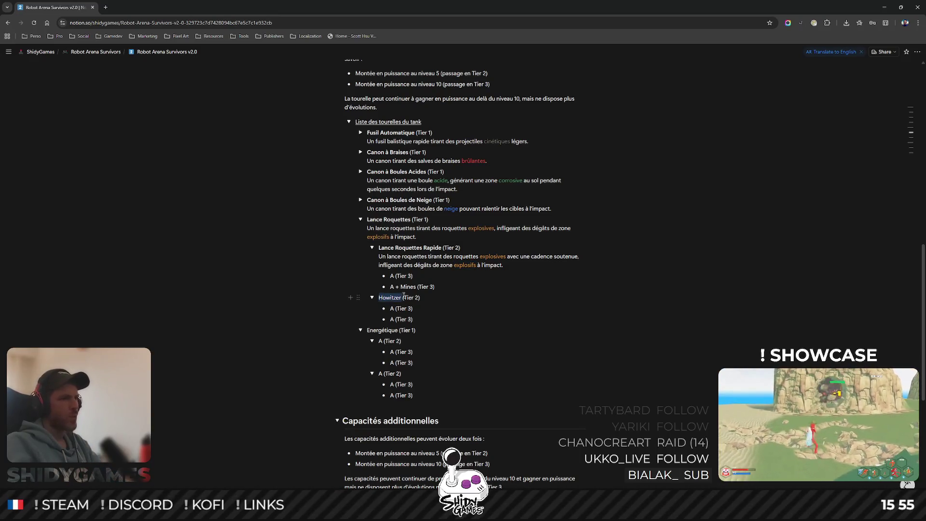
# Rename Howitzer to Obusier and make the name bold.
pyautogui.rightClick(401, 296)
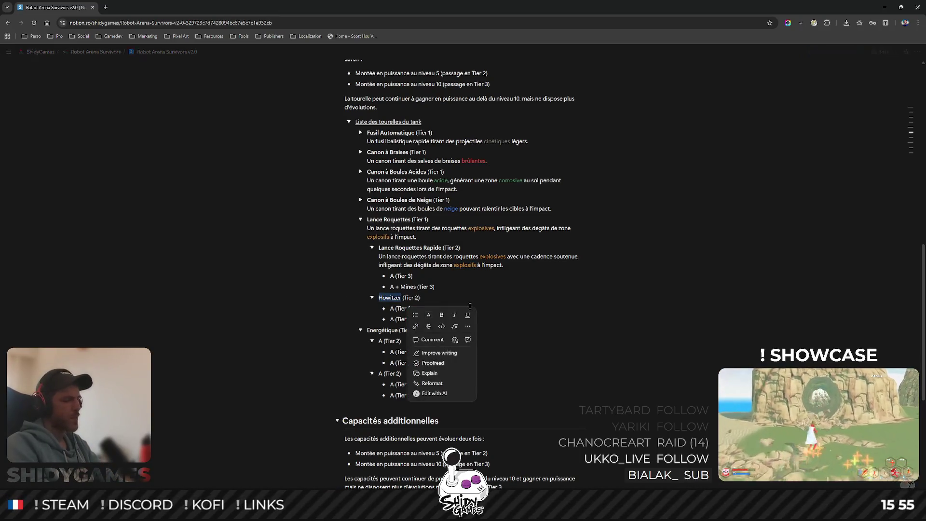
pyautogui.write('Obusier')
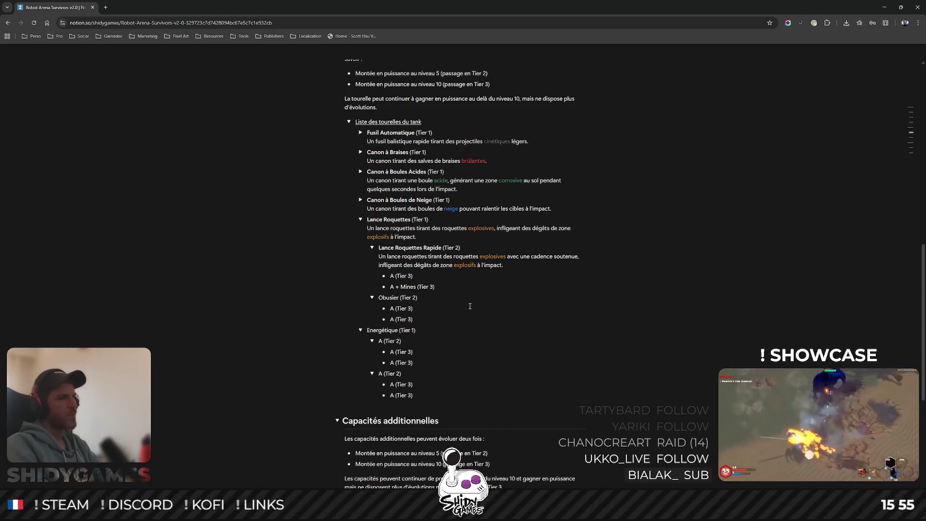
pyautogui.hotkey('ctrl', 'shift', 'Left')
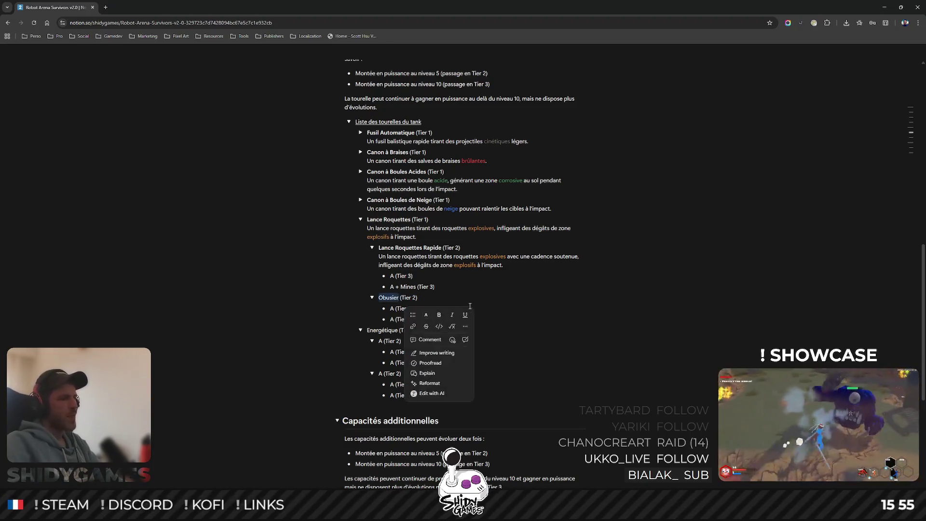
pyautogui.click(438, 315)
pyautogui.click(434, 299)
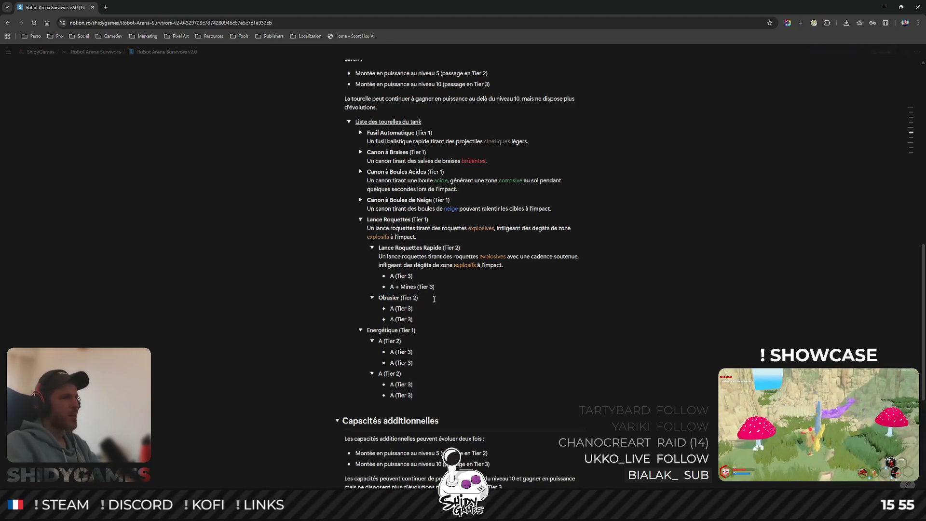
# Describe Obusier as lobbing explosive shells in arcs around the player's tank, exploding on impact.
pyautogui.press('Return')
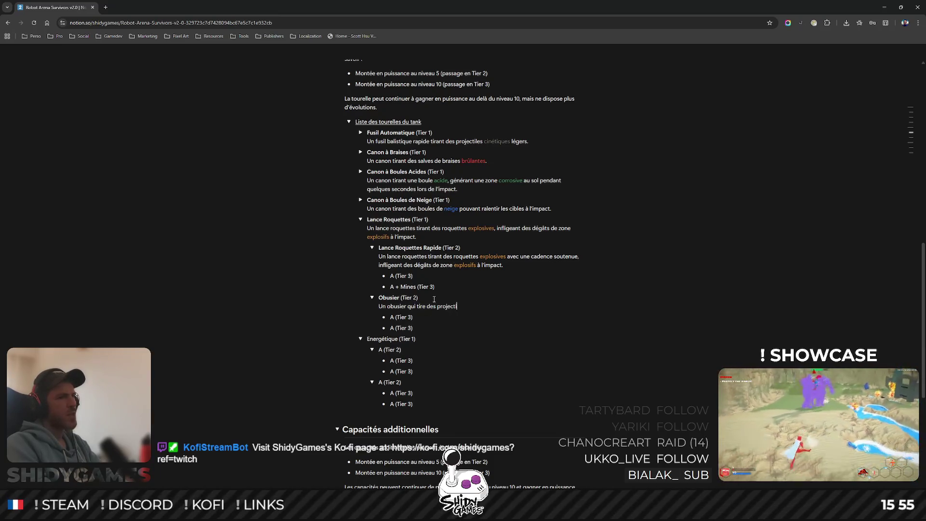
pyautogui.hotkey('ctrl', 'BackSpace')
pyautogui.hotkey('ctrl', 'BackSpace')
pyautogui.write('obus explos')
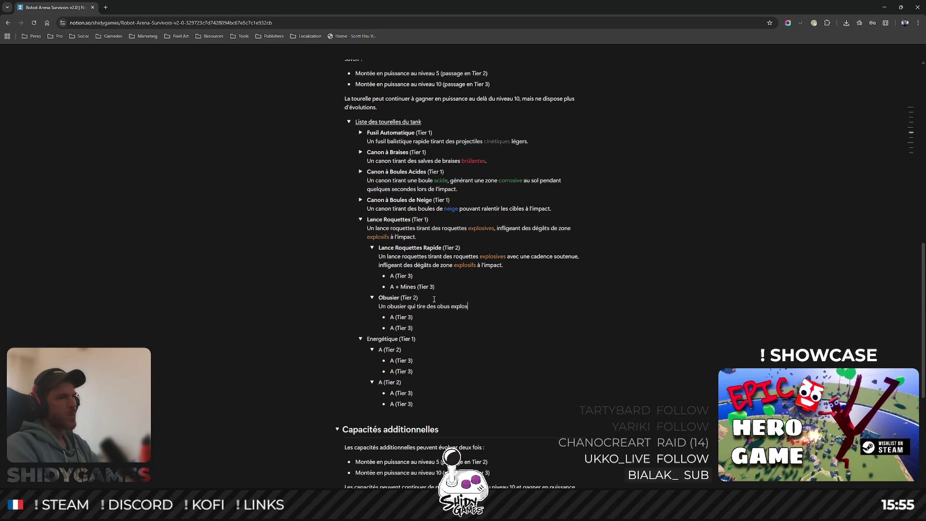
pyautogui.write('ifs en cloche tout ao')
pyautogui.press('BackSpace')
pyautogui.write('utour')
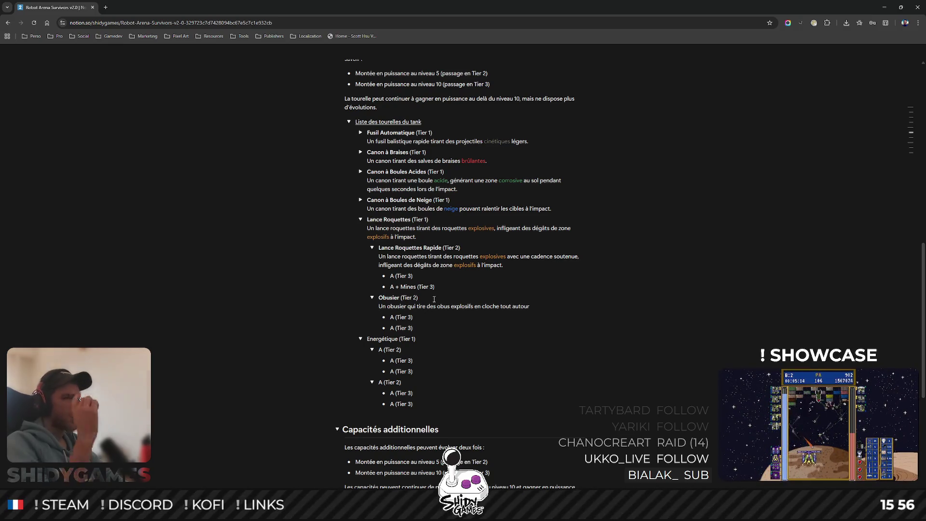
pyautogui.write(' du t')
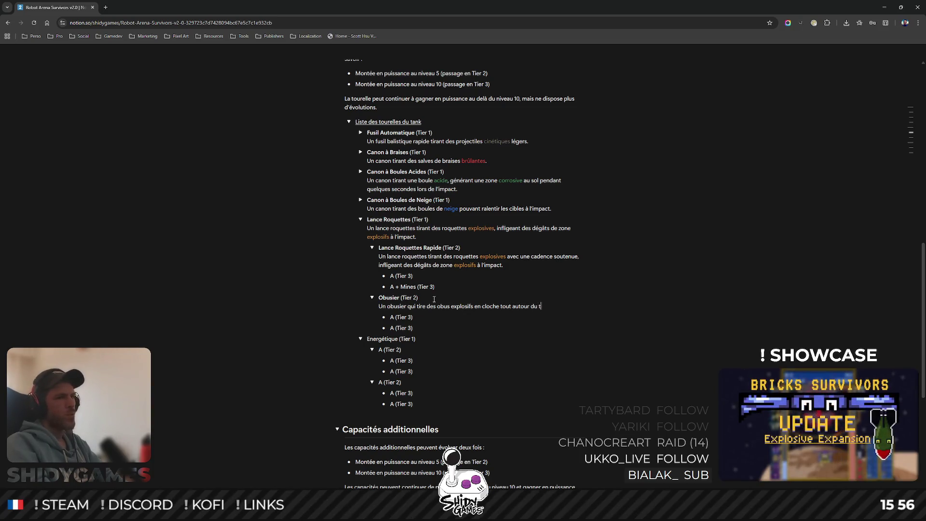
pyautogui.write('ank du joueur,')
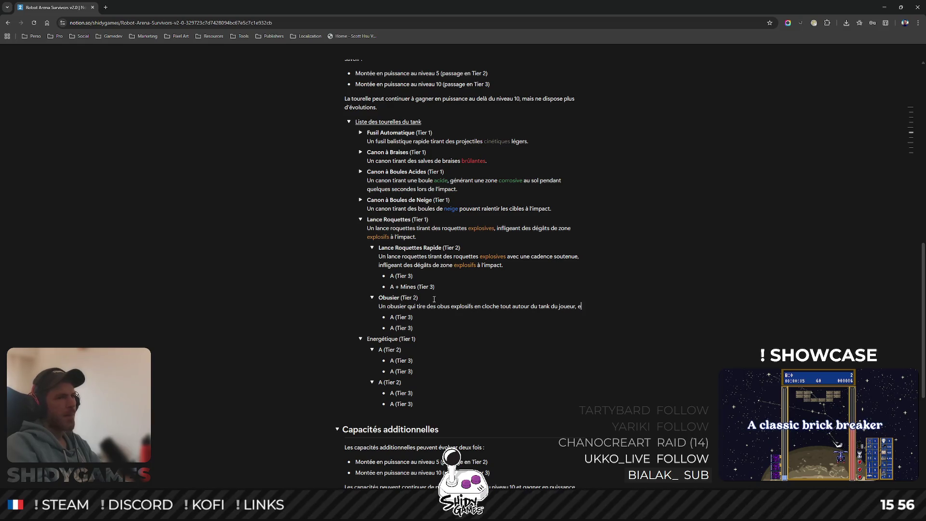
pyautogui.write(' explo')
pyautogui.press('BackSpace')
pyautogui.press('BackSpace')
pyautogui.write('ant à')
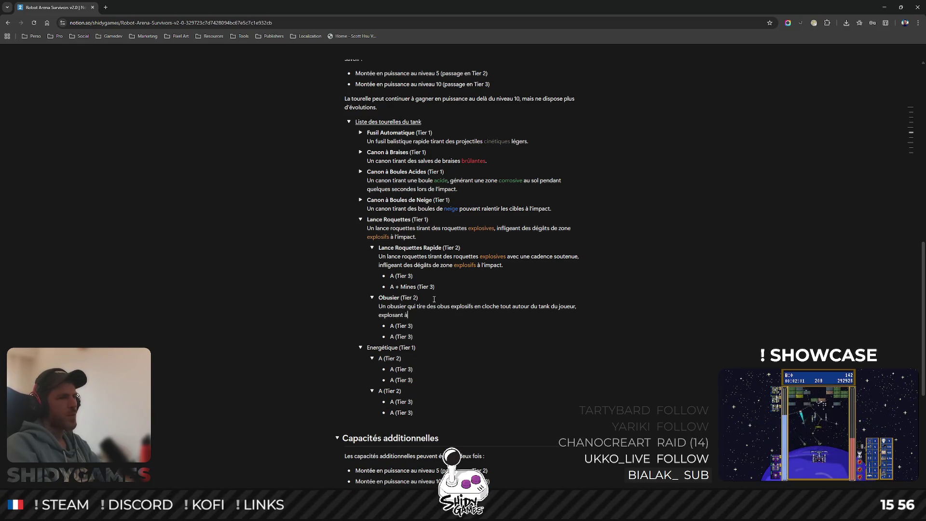
pyautogui.write(' pact')
pyautogui.write('e r')
pyautogui.write('.')
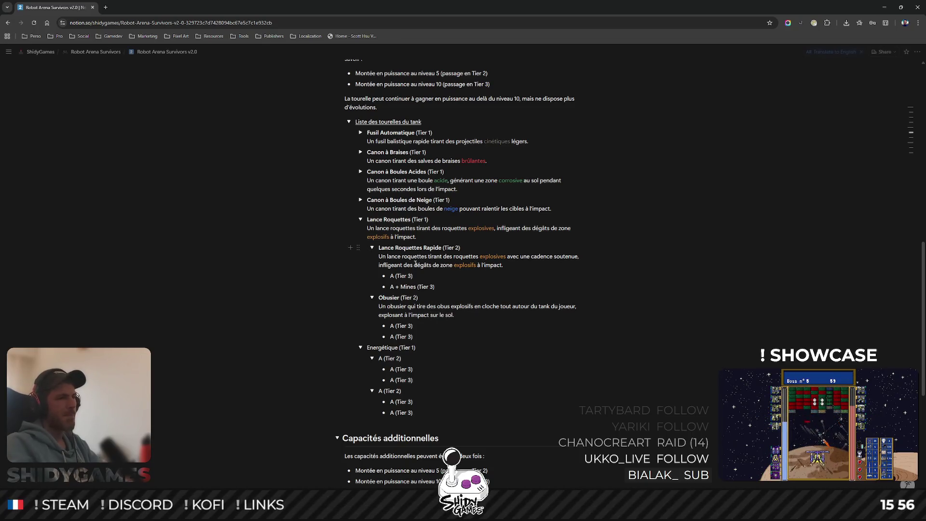
pyautogui.moveTo(452, 307); pyautogui.dragTo(473, 307)
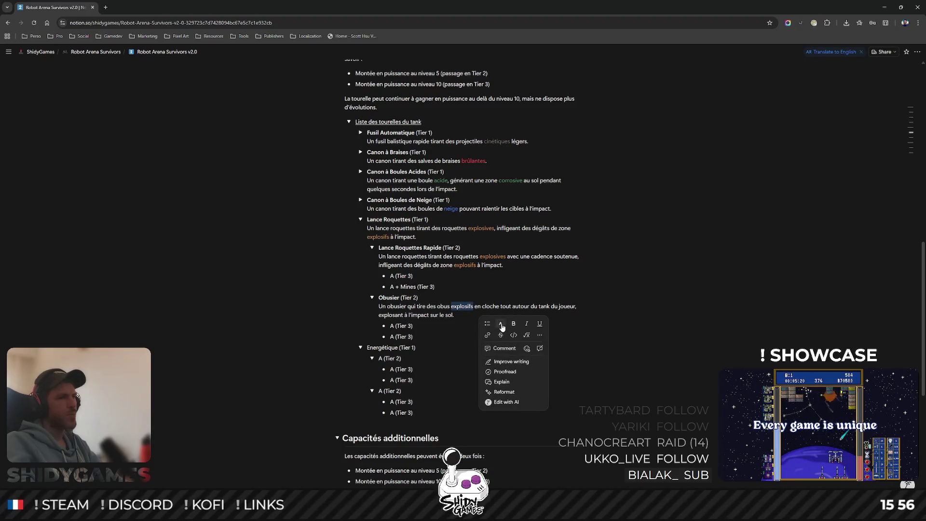
# Colour 'explosifs' and 'explosant' orange in the Obusier description.
pyautogui.click(501, 323)
pyautogui.click(505, 346)
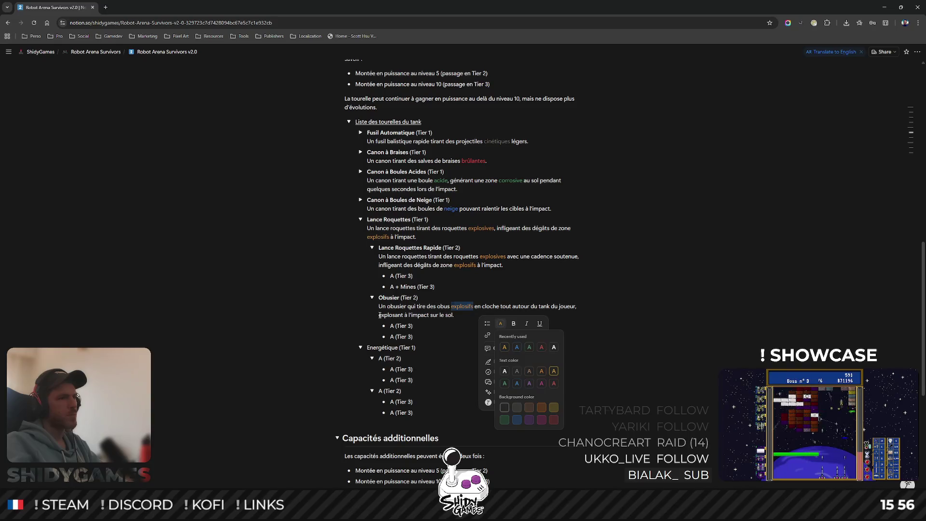
pyautogui.moveTo(380, 315); pyautogui.dragTo(401, 315)
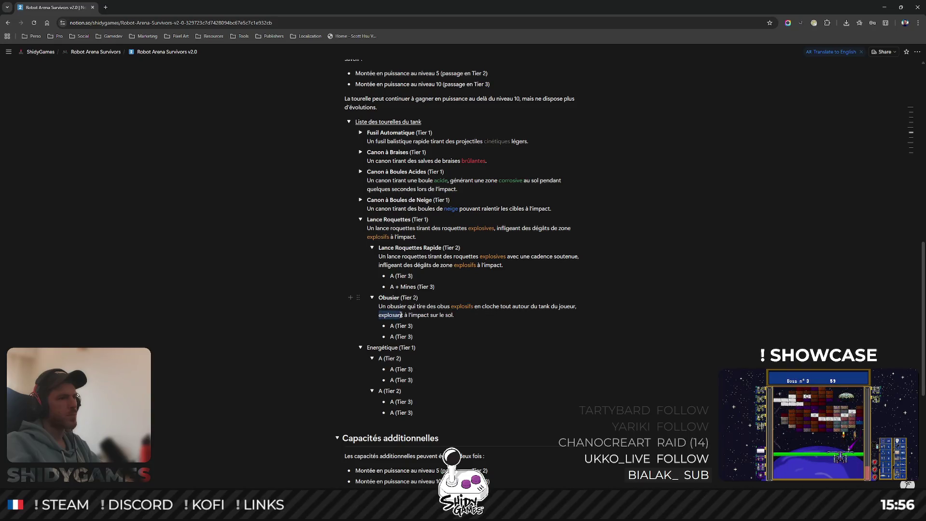
pyautogui.rightClick(493, 325)
pyautogui.click(433, 336)
pyautogui.click(439, 359)
pyautogui.click(614, 306)
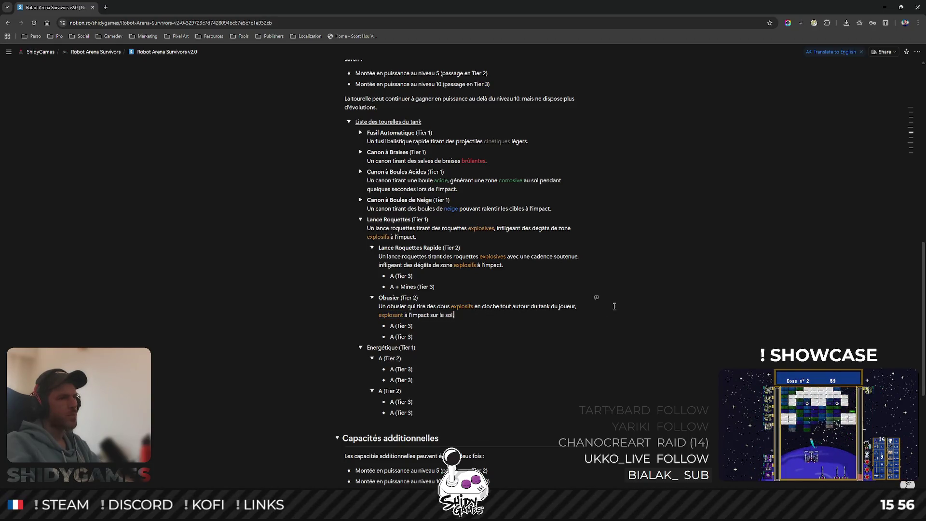
pyautogui.scroll(1, 500, 276)
pyautogui.scroll(-1, 500, 276)
pyautogui.scroll(-1, 500, 276)
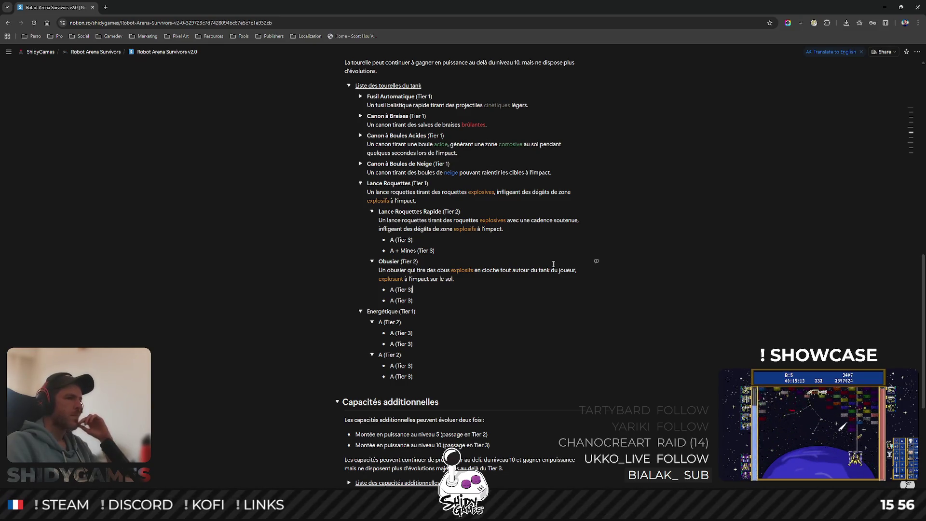
pyautogui.scroll(1, 548, 233)
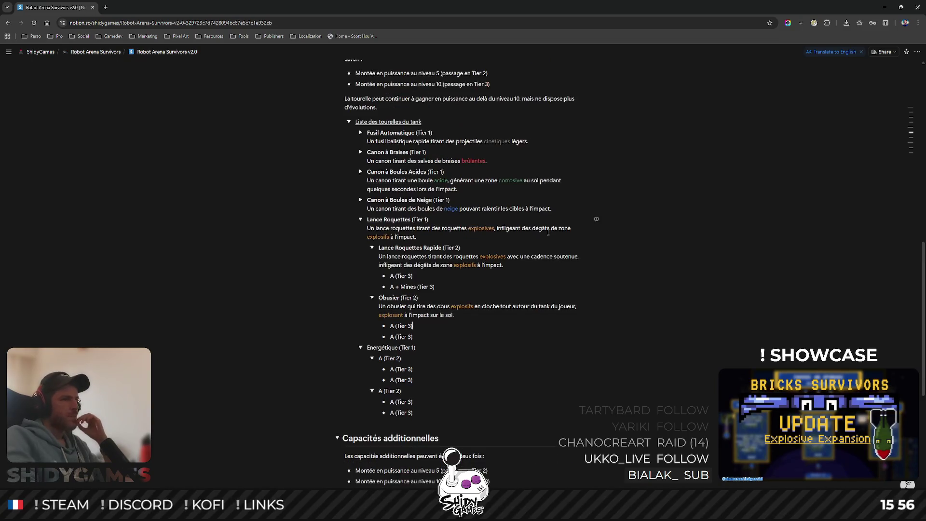
pyautogui.scroll(-2, 474, 201)
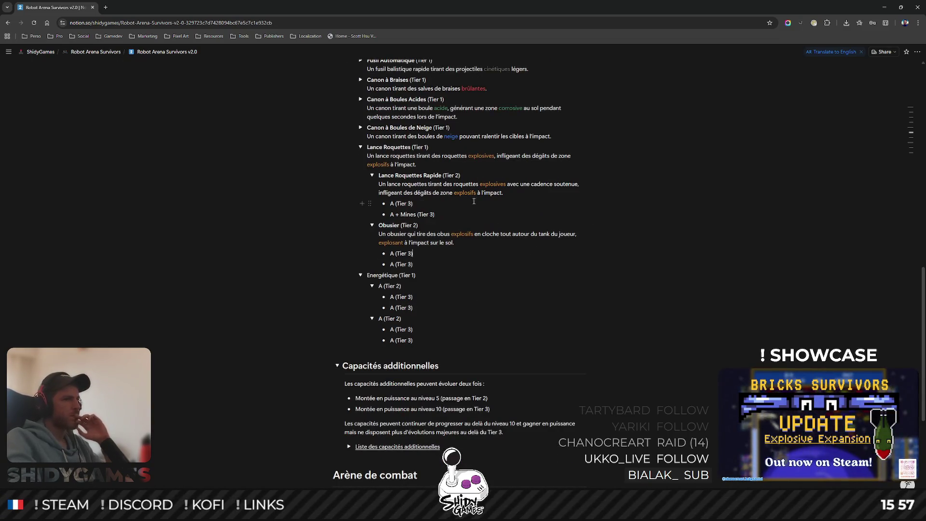
pyautogui.scroll(3, 474, 201)
pyautogui.scroll(-2, 434, 236)
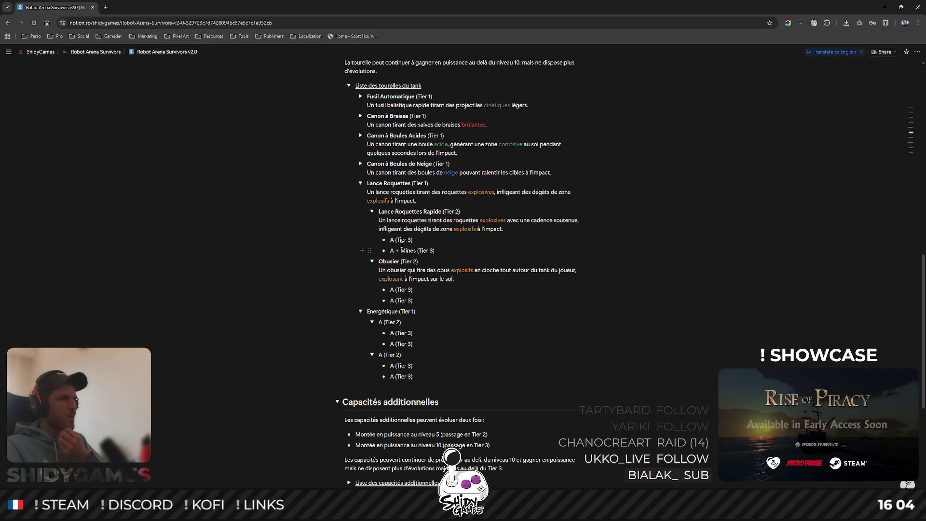
pyautogui.scroll(1, 514, 252)
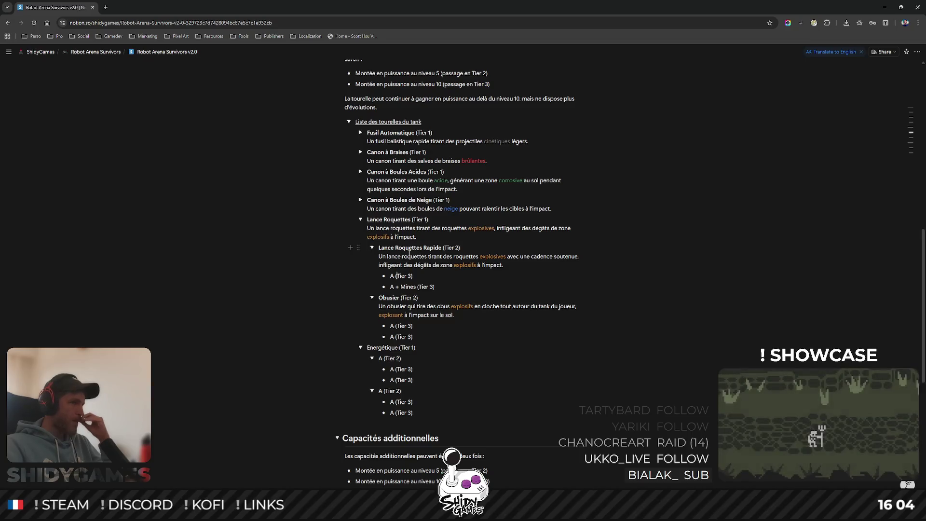
pyautogui.scroll(2, 364, 211)
pyautogui.click(361, 205)
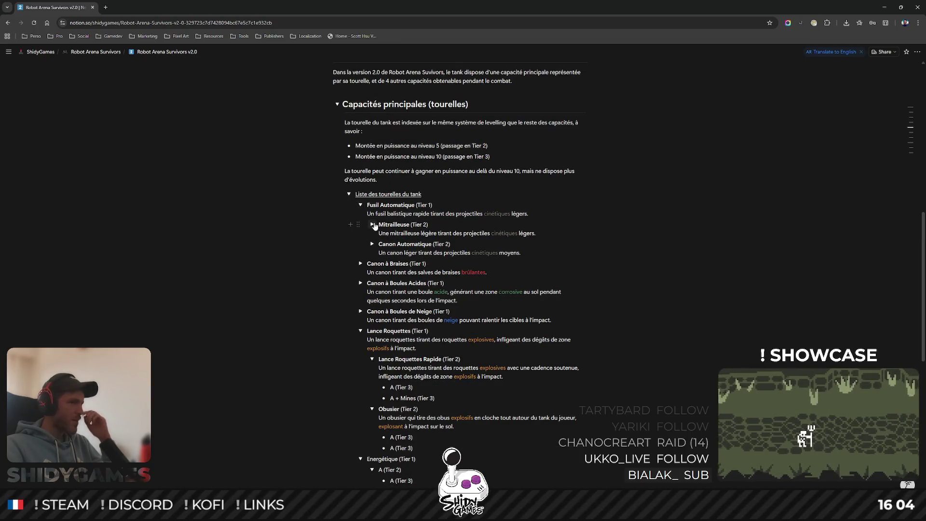
pyautogui.click(372, 224)
pyautogui.rightClick(511, 272)
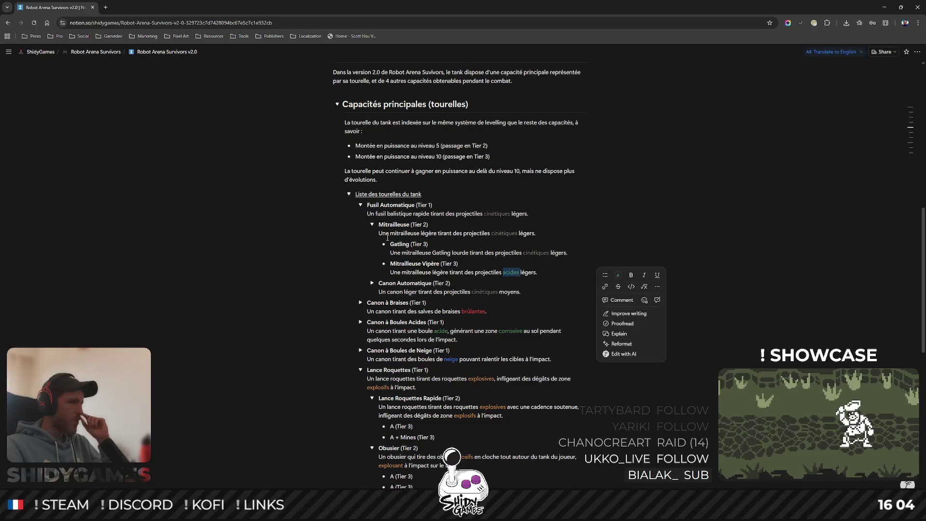
pyautogui.click(372, 224)
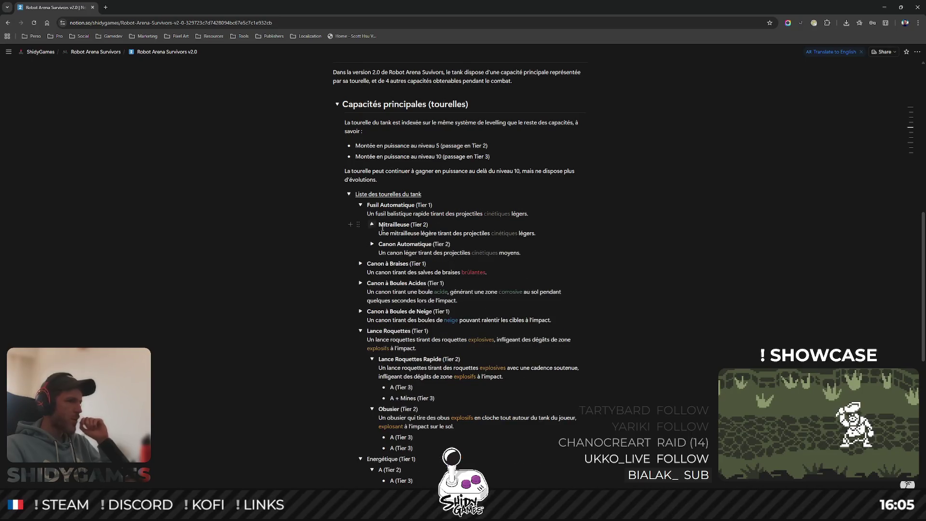
pyautogui.click(360, 205)
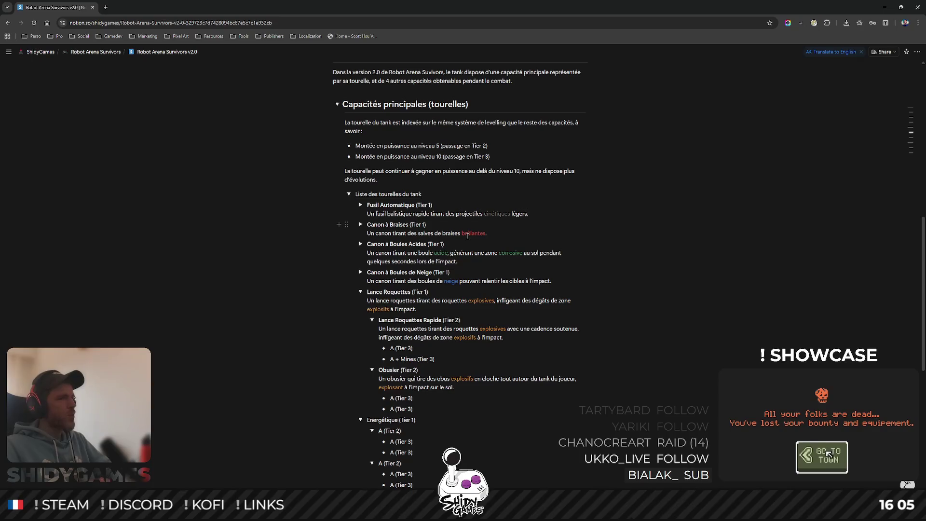
pyautogui.click(390, 348)
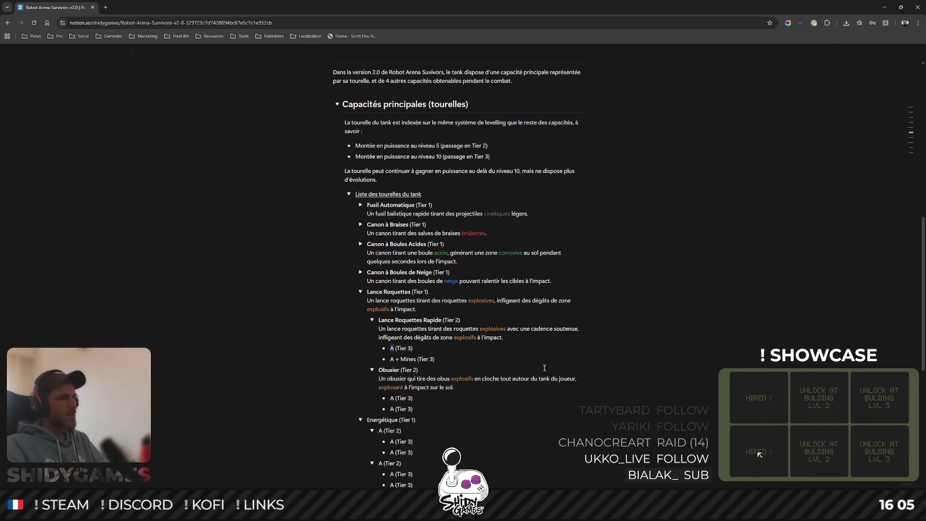
# Replace the 'A' placeholder with the bold name 'Lance Roquettes Incendiaires'.
pyautogui.hotkey('shift', 'Right')
pyautogui.scroll(-2, 678, 236)
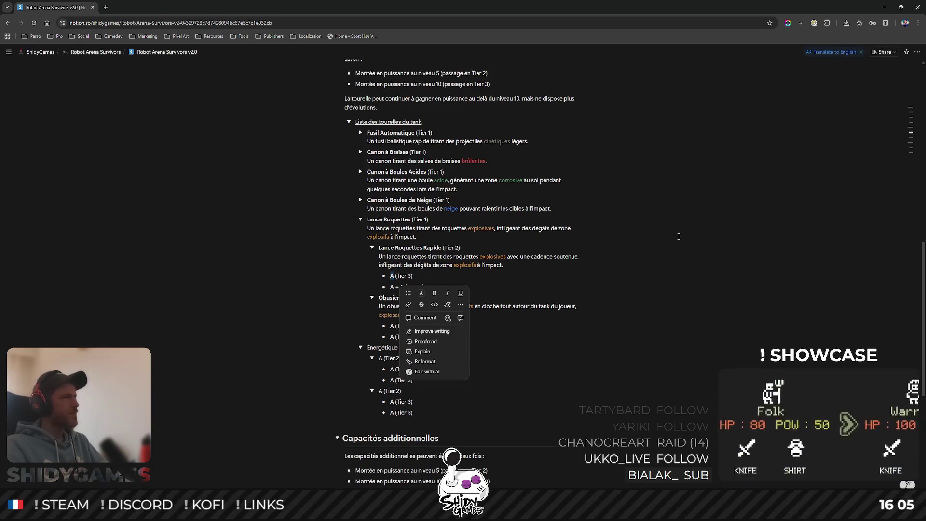
pyautogui.write('Lance Roque')
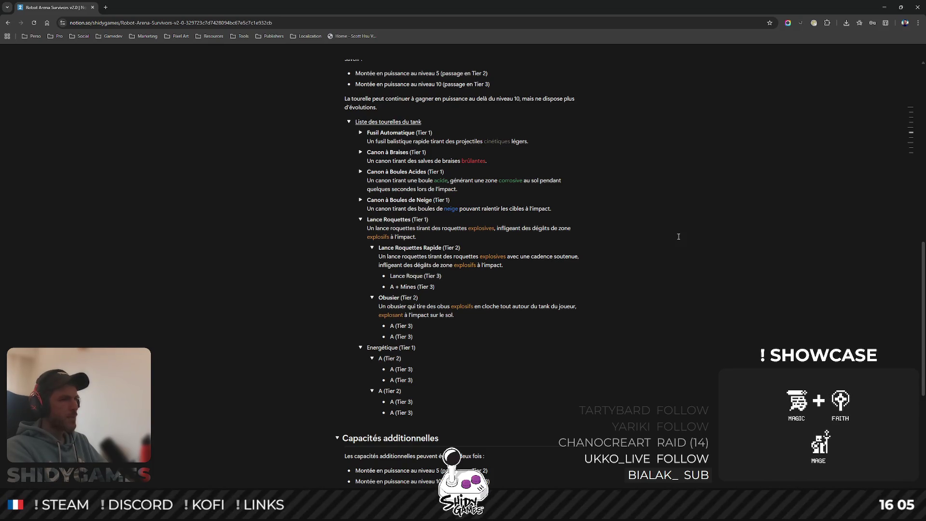
pyautogui.write('ttes Incendiaires')
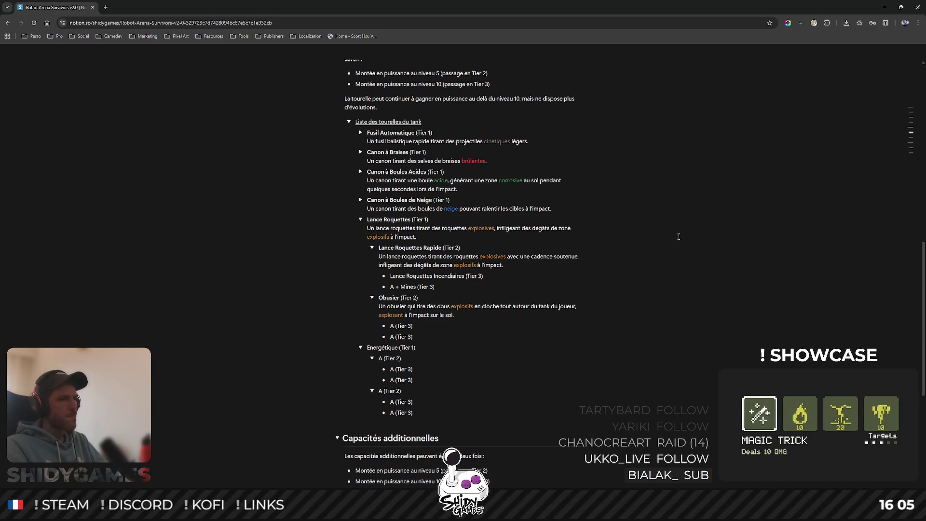
pyautogui.hotkey('shift', 'Home')
pyautogui.hotkey('ctrl', 'b')
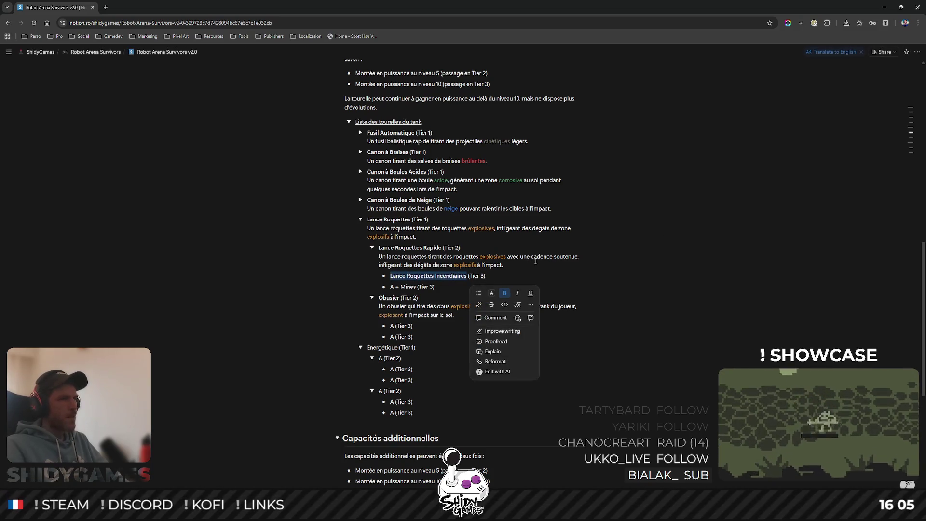
pyautogui.click(507, 267)
pyautogui.click(507, 280)
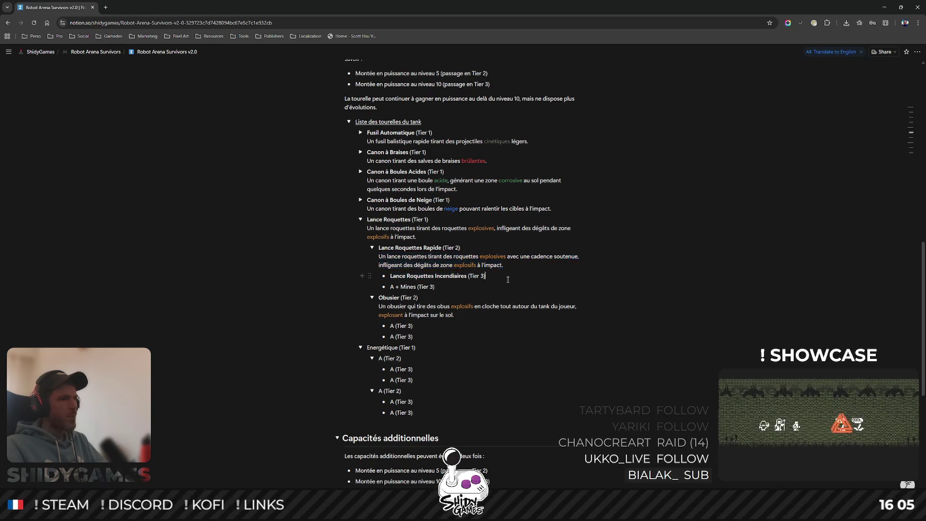
pyautogui.hotkey('shift', 'Return')
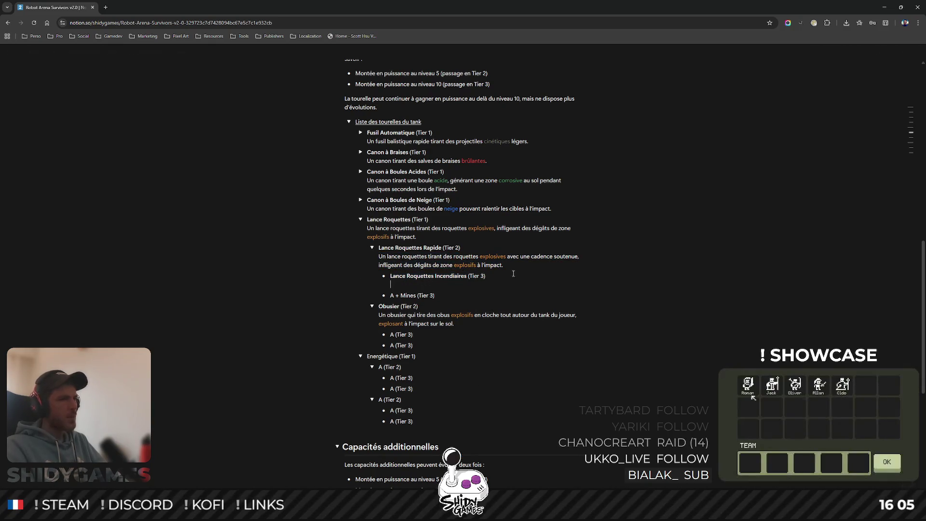
# Paste the base description and add 'Crée une zone enflamée au sol lors de l'impact pour quelques secondes.'.
pyautogui.write("Un lance roquettes tirant des roquettes explosives avec une cadence soutenue, infligeant des dégâts de zone explosifs à l'impact.")
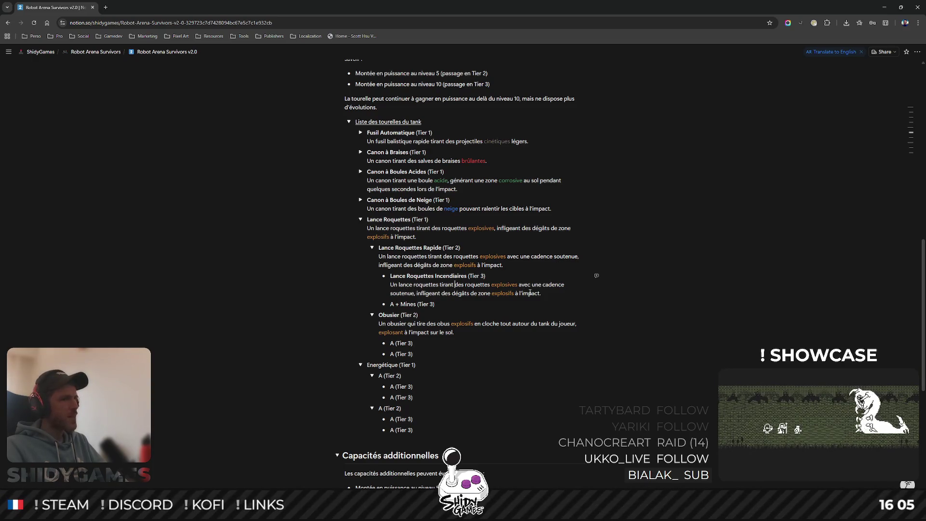
pyautogui.click(550, 293)
pyautogui.write('Crée une zone')
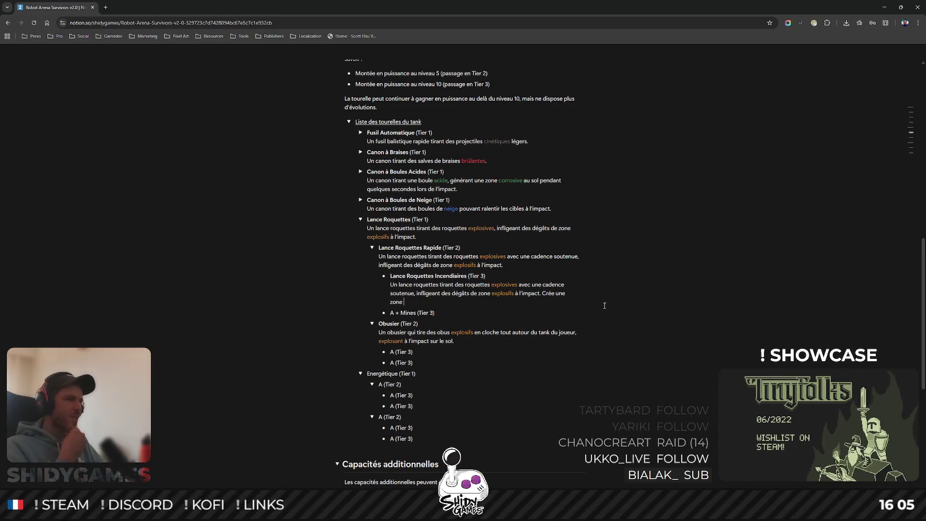
pyautogui.write(' fla')
pyautogui.write('e enflamée')
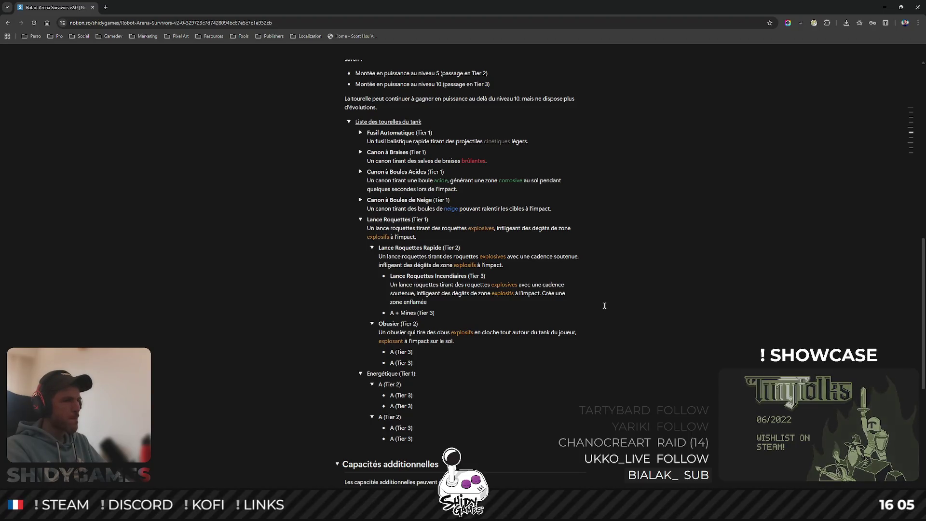
pyautogui.write('lo')
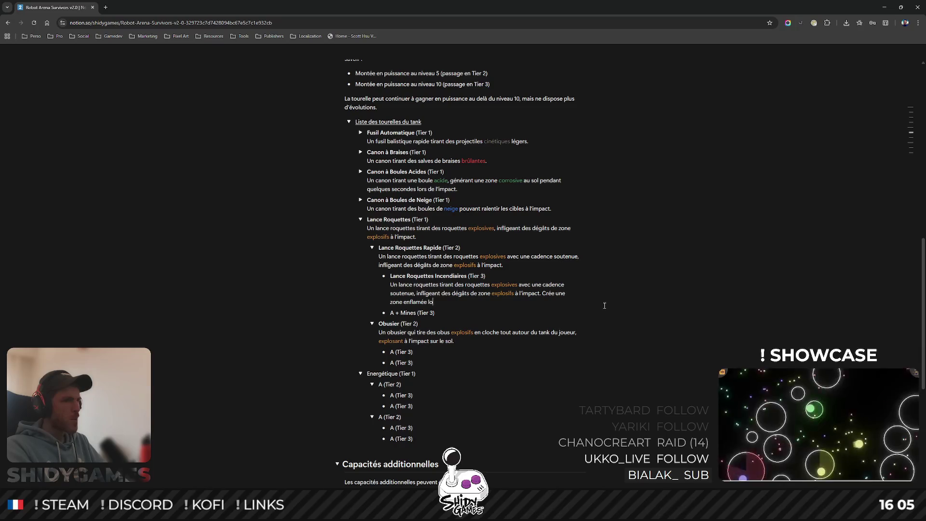
pyautogui.write("rs de l'impact")
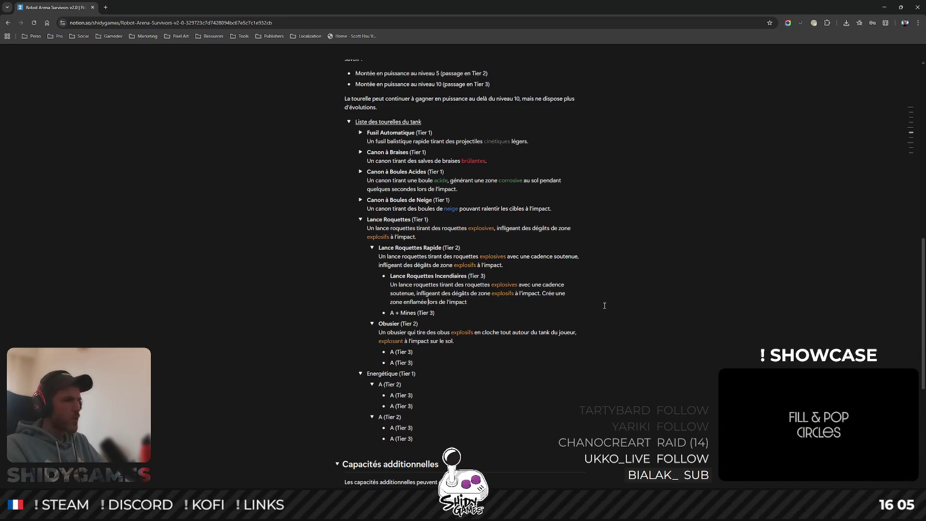
pyautogui.write('au sol')
pyautogui.press('End')
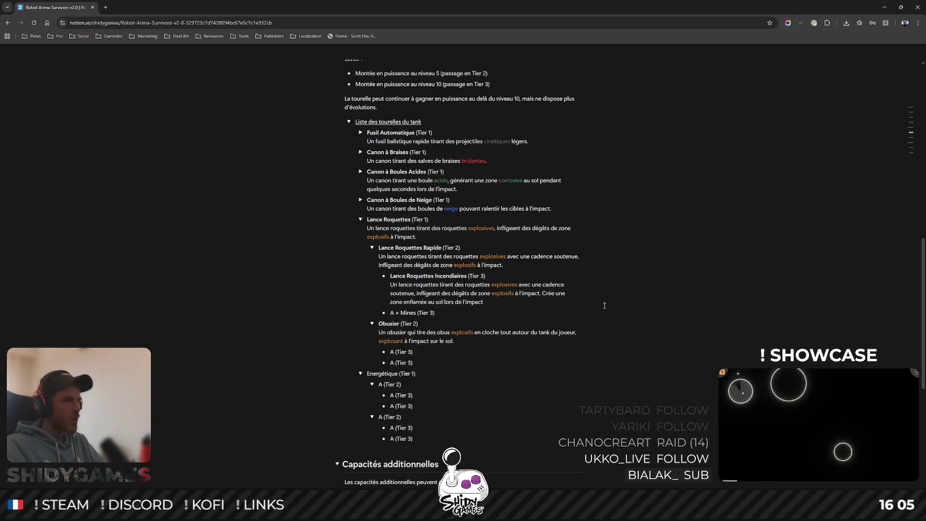
pyautogui.write('pour que')
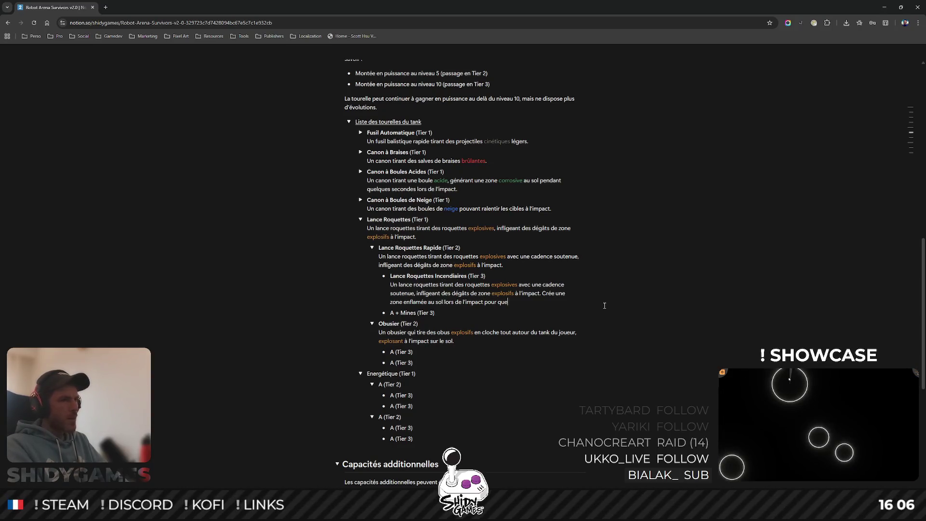
pyautogui.write('lques secondes.')
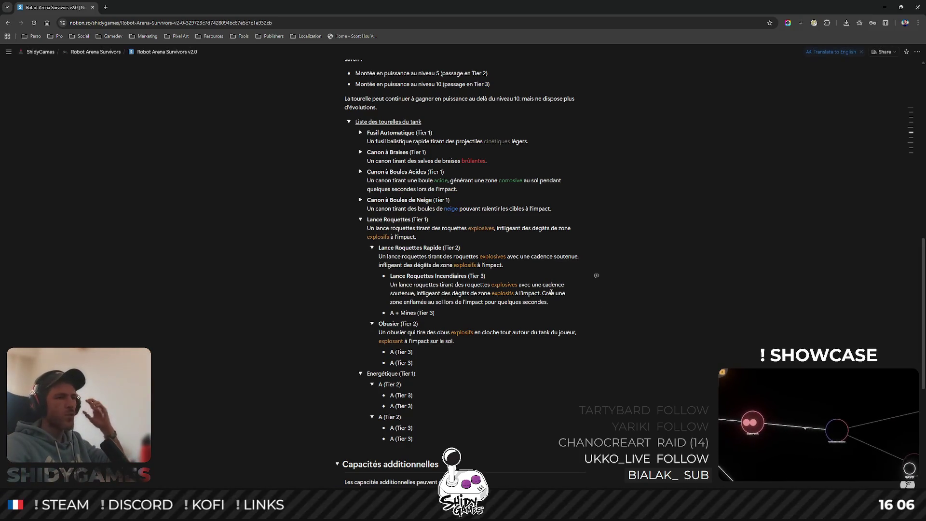
# Colour the word 'enflamée' red in the Incendiaires description.
pyautogui.moveTo(404, 302); pyautogui.dragTo(428, 300)
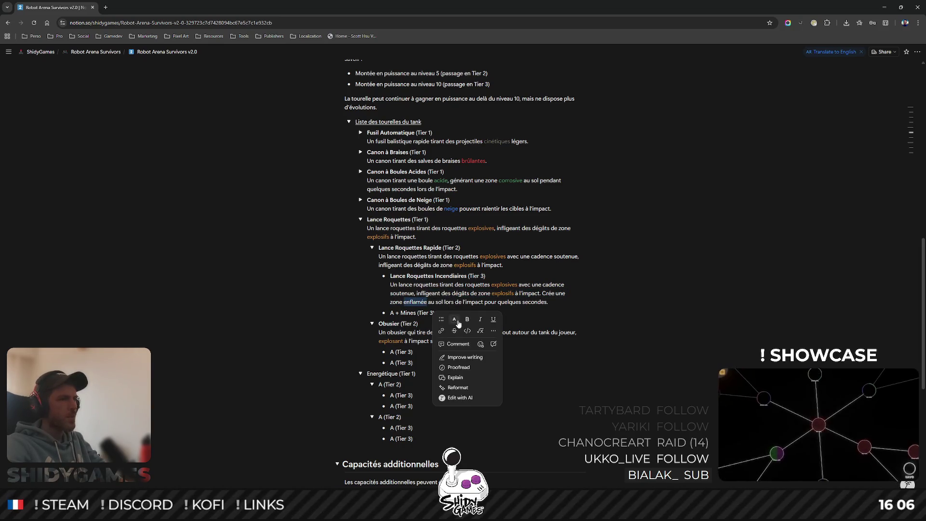
pyautogui.click(455, 318)
pyautogui.click(495, 343)
pyautogui.click(620, 307)
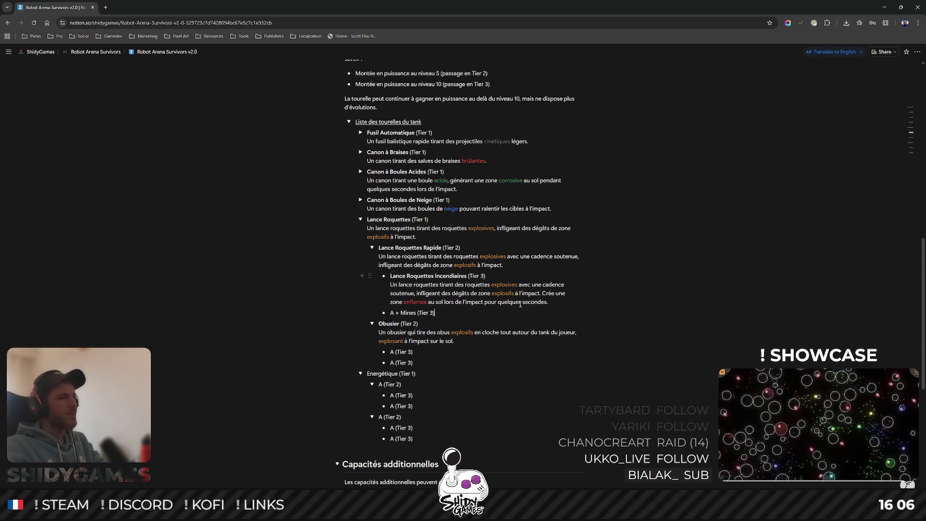
# Replace 'A + Mines' with 'Lance Roquettes à Sous Munitions', fixing the 'Lanque' typo.
pyautogui.scroll(-1, 505, 303)
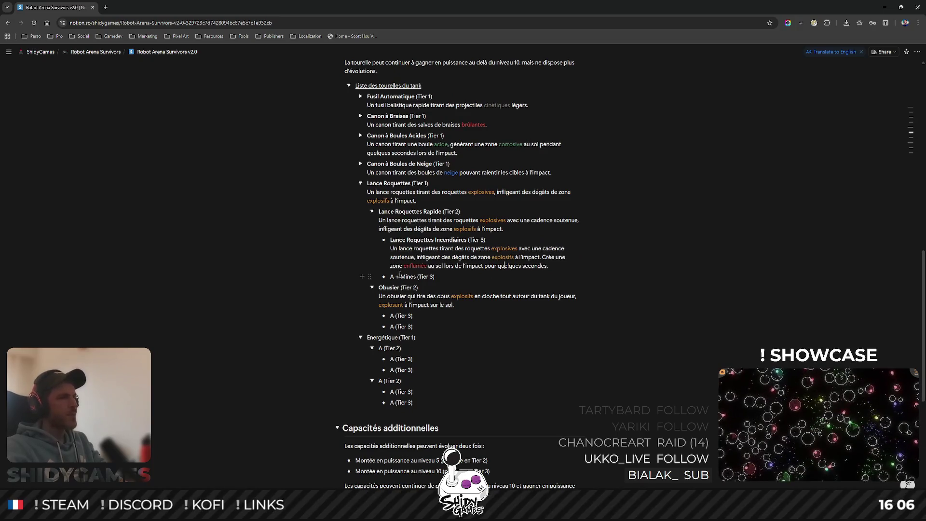
pyautogui.moveTo(391, 276); pyautogui.dragTo(409, 275)
pyautogui.write('Lanque Ro')
pyautogui.write('quettes à ')
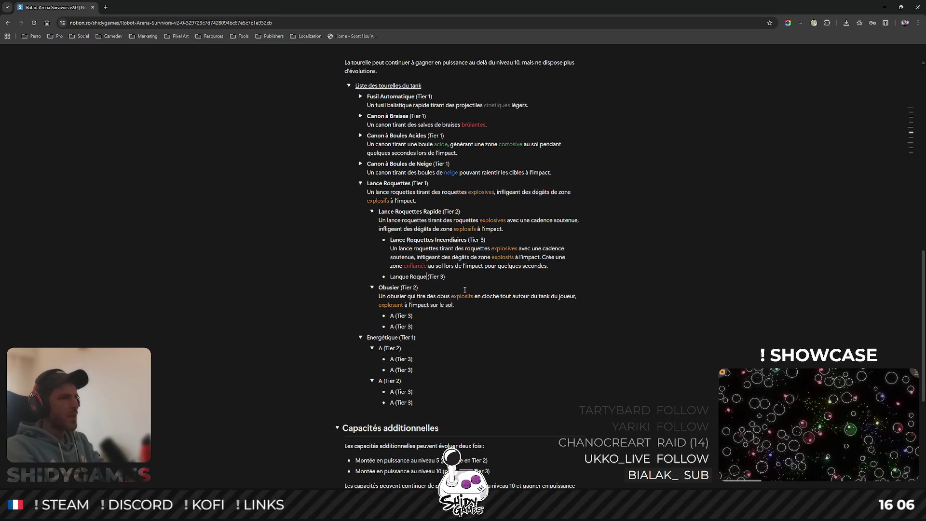
pyautogui.write('Sous')
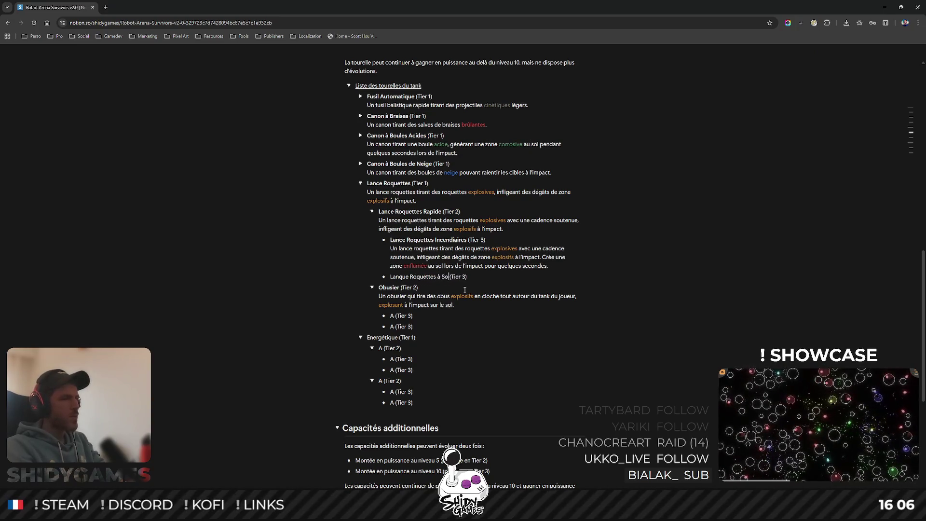
pyautogui.write(' Munitions')
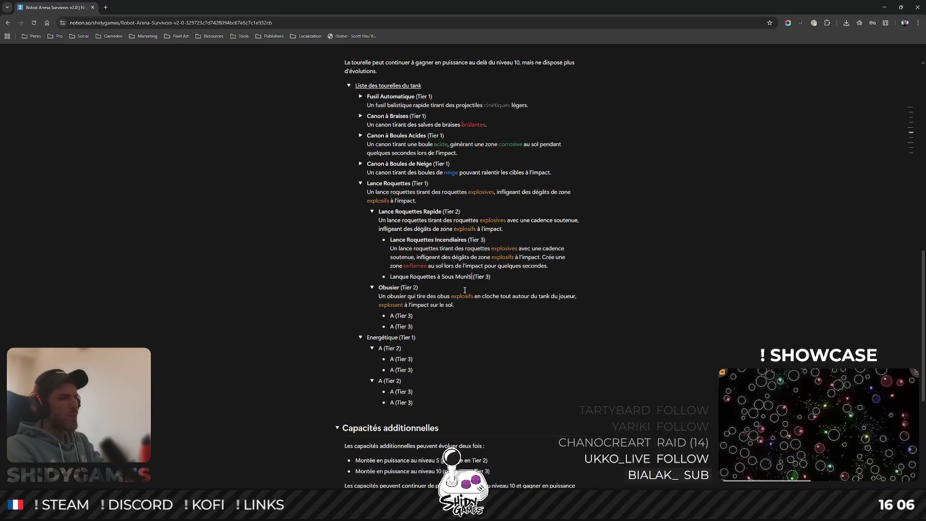
pyautogui.hotkey('ctrl', 'shift', 'Left')
pyautogui.hotkey('ctrl', 'shift', 'Left')
pyautogui.hotkey('ctrl', 'shift', 'Left')
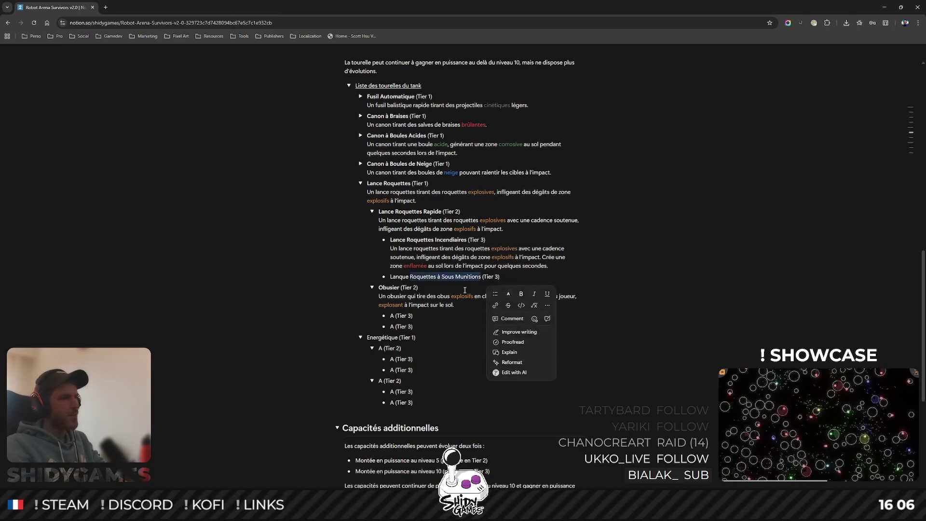
pyautogui.click(401, 277)
pyautogui.press('Right')
pyautogui.press('BackSpace')
pyautogui.press('BackSpace')
pyautogui.write('c')
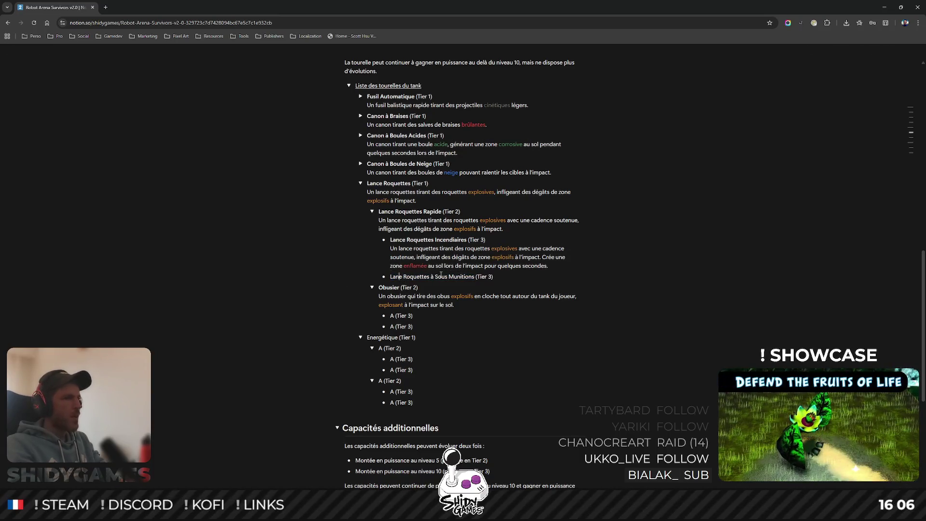
# Make 'Lance Roquettes à Sous Munitions' bold and add an empty line beneath it.
pyautogui.moveTo(391, 277); pyautogui.dragTo(475, 279)
pyautogui.rightClick(479, 277)
pyautogui.click(520, 293)
pyautogui.click(526, 274)
pyautogui.hotkey('shift', 'Return')
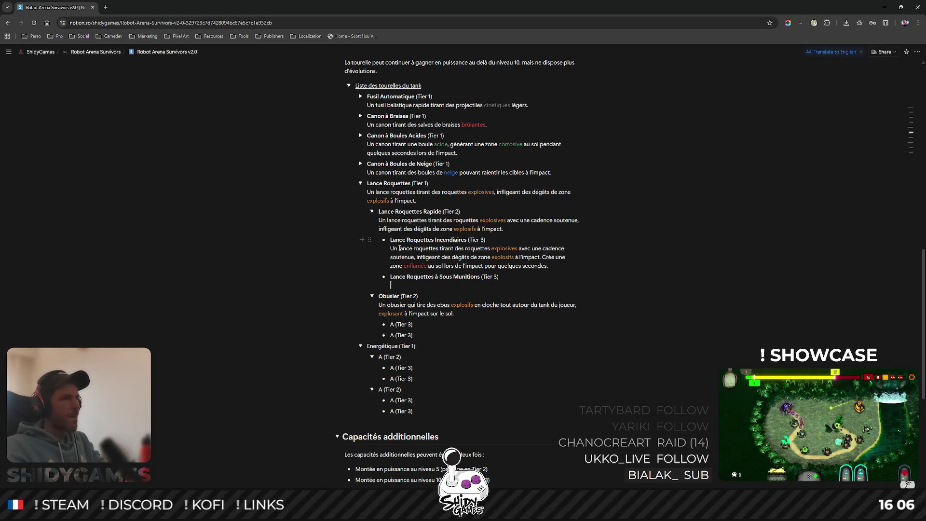
# Reuse the Rapide description under Sous Munitions, appending ', et générant des mines explosives autour de la zone d'impact.'.
pyautogui.moveTo(505, 229)
pyautogui.mouseDown()
pyautogui.moveTo(393, 229)
pyautogui.moveTo(379, 219)
pyautogui.mouseUp()
pyautogui.hotkey('ctrl', 'c')
pyautogui.click(517, 284)
pyautogui.hotkey('ctrl', 'v')
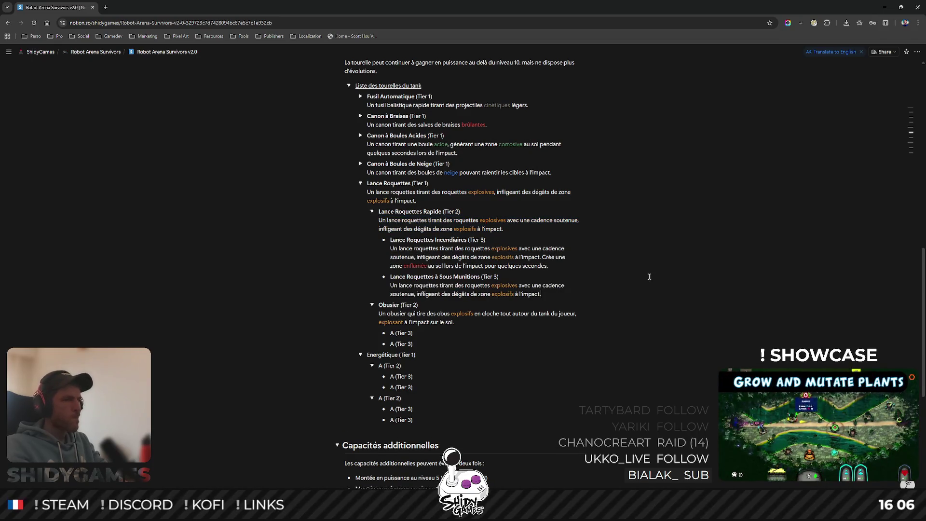
pyautogui.press('BackSpace')
pyautogui.write('n')
pyautogui.press('BackSpace')
pyautogui.press('BackSpace')
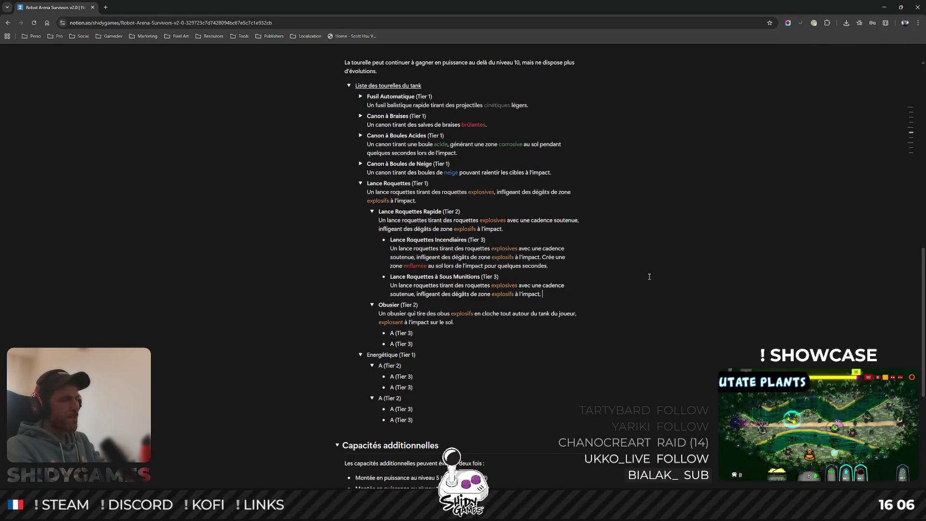
pyautogui.write(', et générant d')
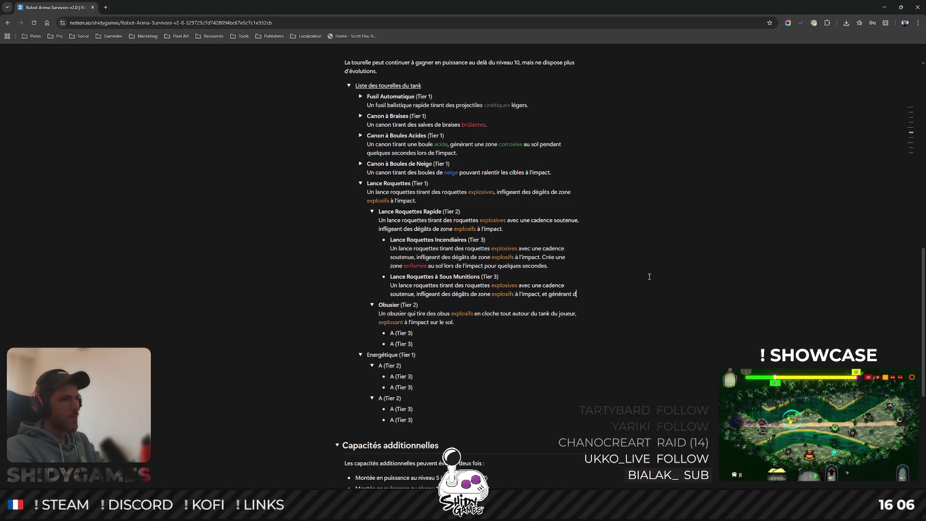
pyautogui.write('es mine')
pyautogui.write('s exp')
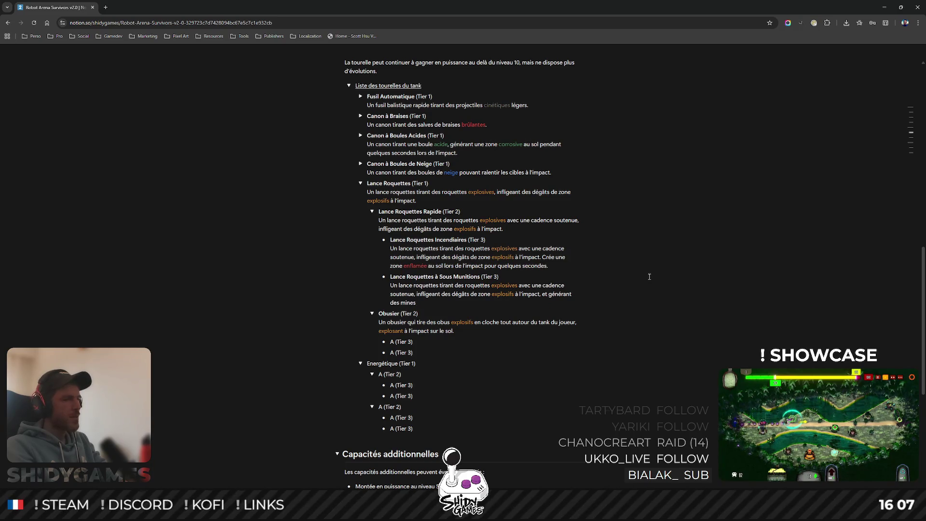
pyautogui.write('losives ')
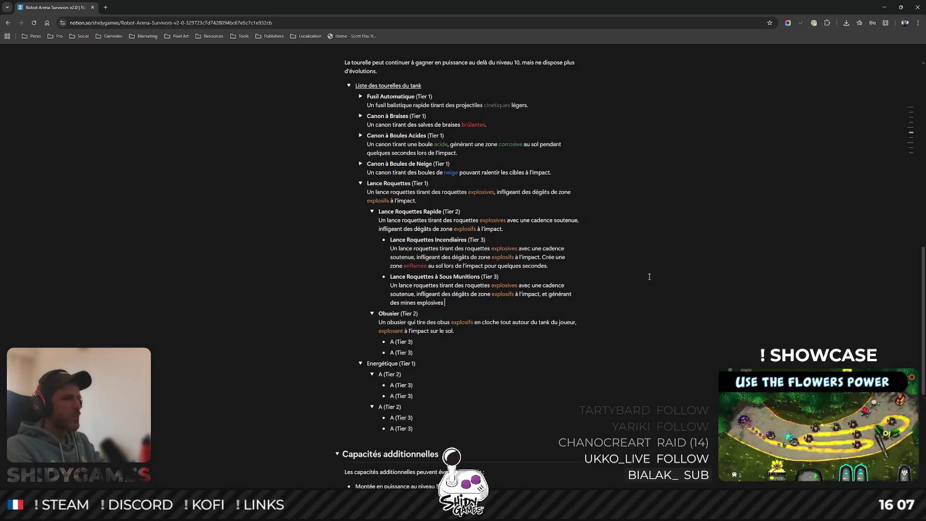
pyautogui.write('autour de l')
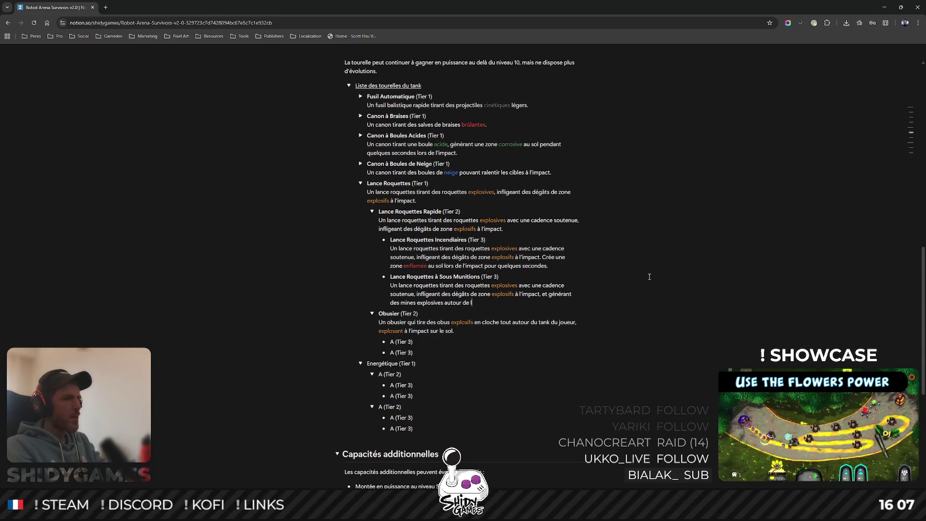
pyautogui.write('a')
pyautogui.write(" zone d'impact.")
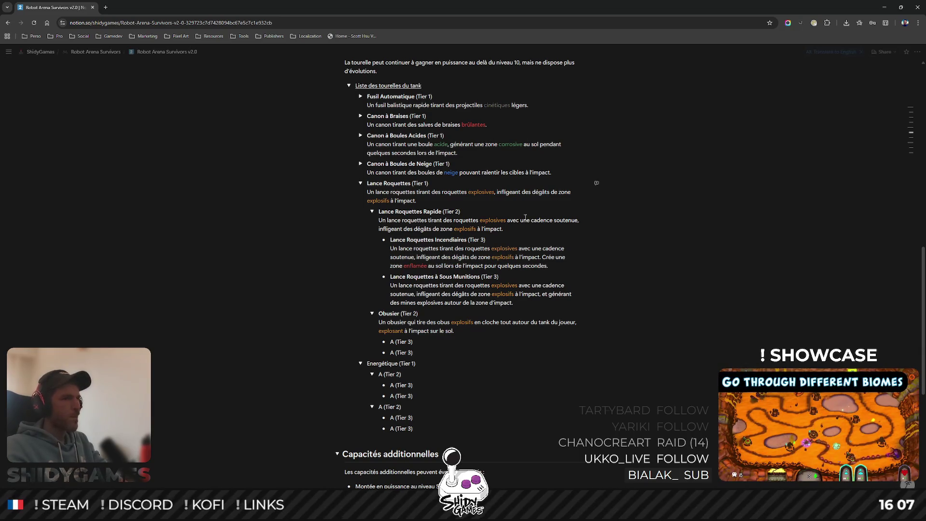
# Colour the word 'explosives' orange in the Sous Munitions description.
pyautogui.moveTo(418, 301); pyautogui.dragTo(444, 303)
pyautogui.rightClick(474, 305)
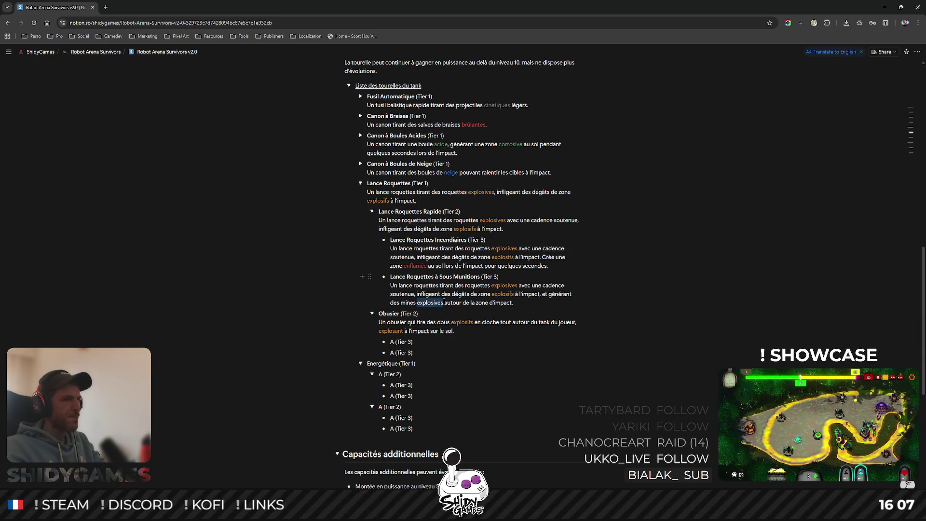
pyautogui.click(470, 320)
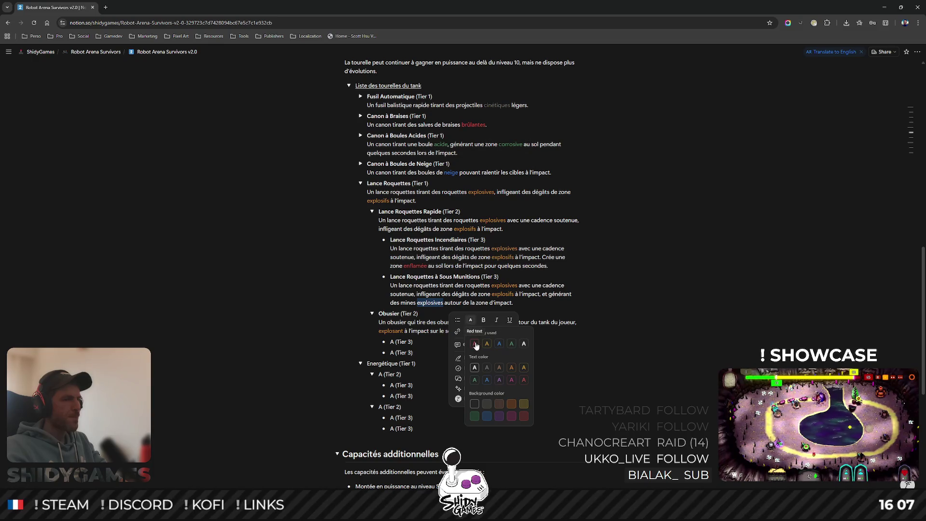
pyautogui.click(487, 343)
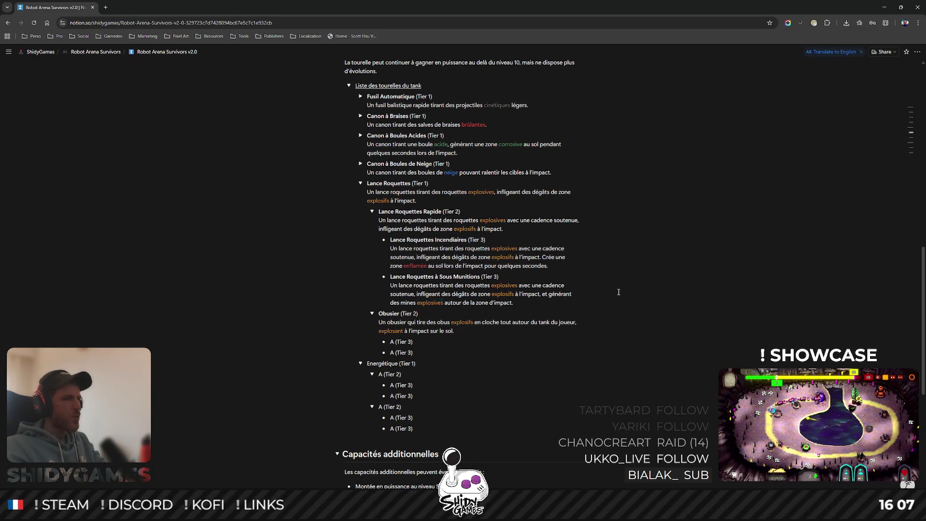
pyautogui.scroll(-4, 618, 292)
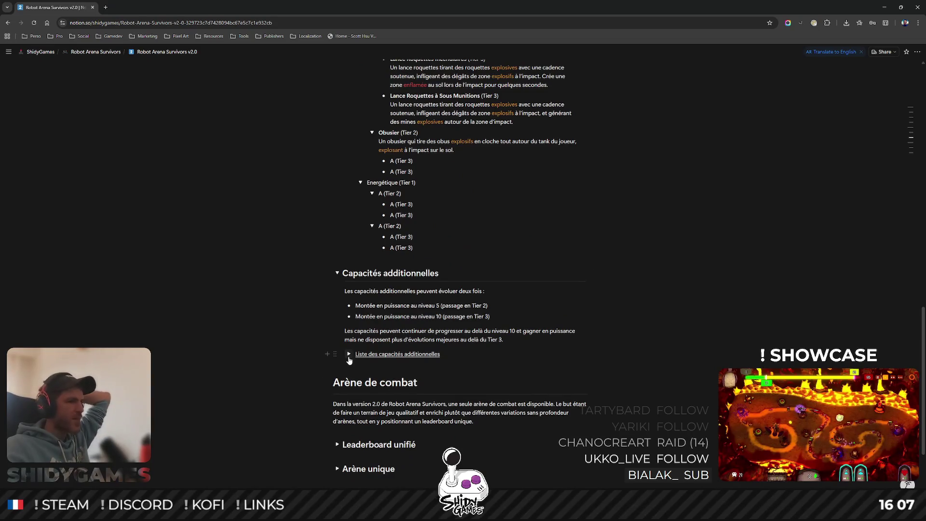
# Expand the additional abilities list, read the Mines ability, then collapse it and return to the turret list.
pyautogui.click(349, 354)
pyautogui.scroll(-4, 357, 289)
pyautogui.click(360, 218)
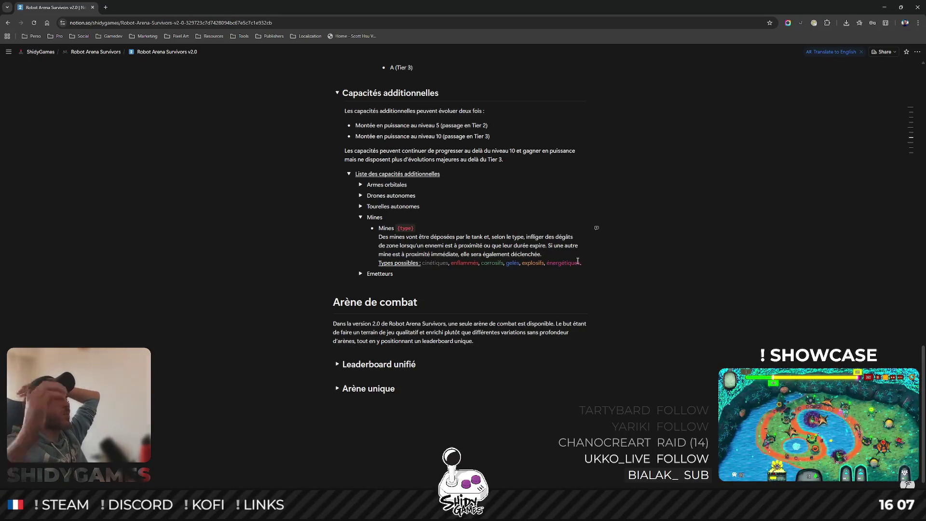
pyautogui.click(360, 217)
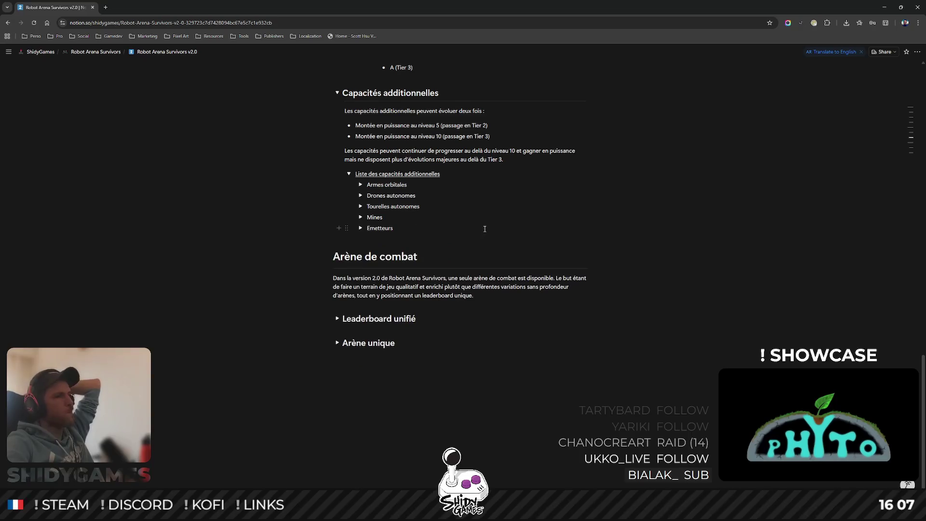
pyautogui.scroll(7, 485, 229)
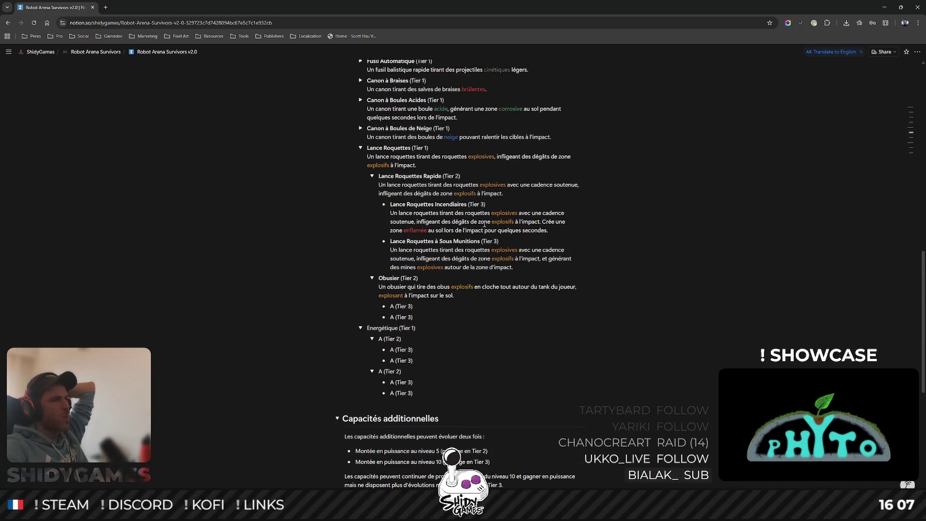
pyautogui.scroll(1, 485, 225)
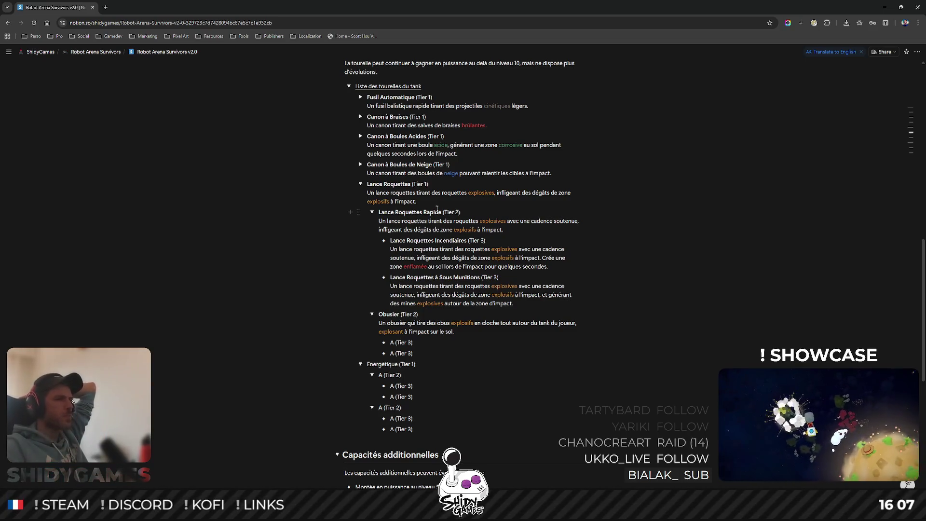
pyautogui.scroll(-1, 494, 298)
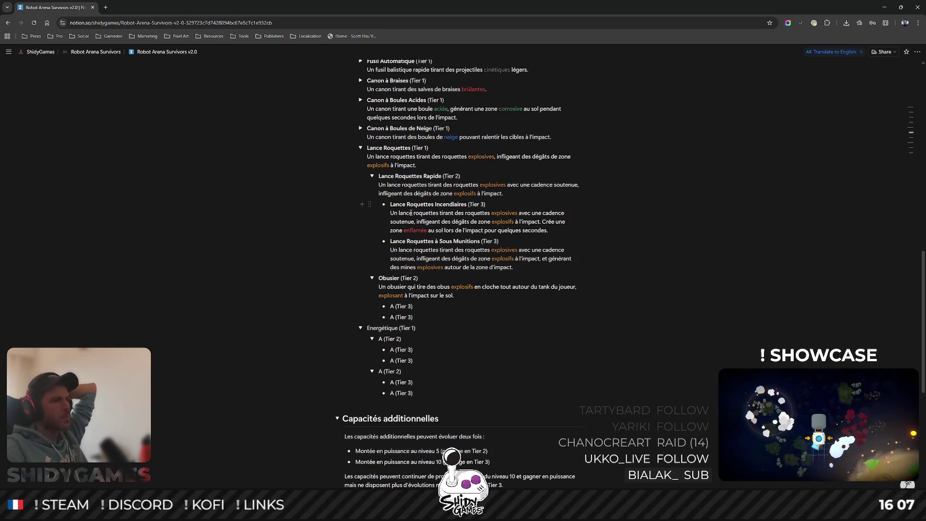
# Replace the first Obusier Tier 3 placeholder 'A' with a bold 'Obusier Large'.
pyautogui.doubleClick(392, 306)
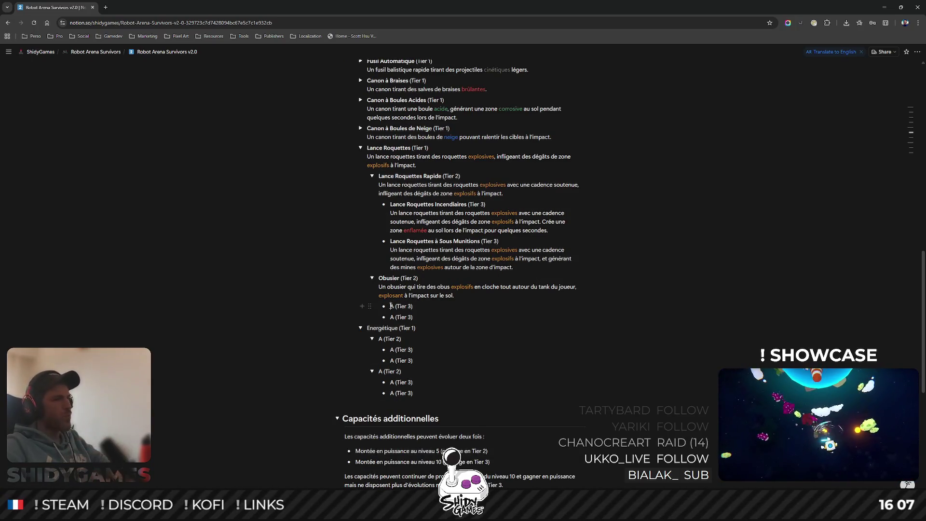
pyautogui.write('Obusier ')
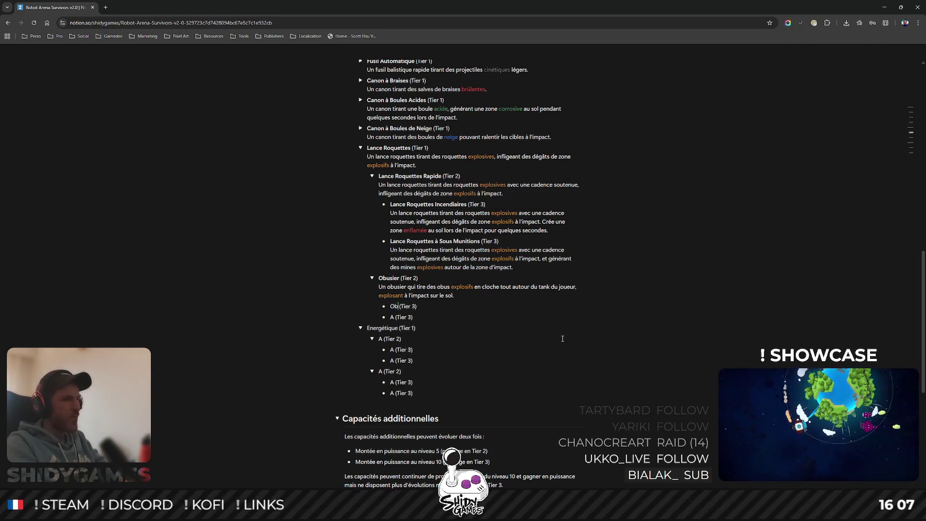
pyautogui.write('Large')
pyautogui.hotkey('shift', 'Home')
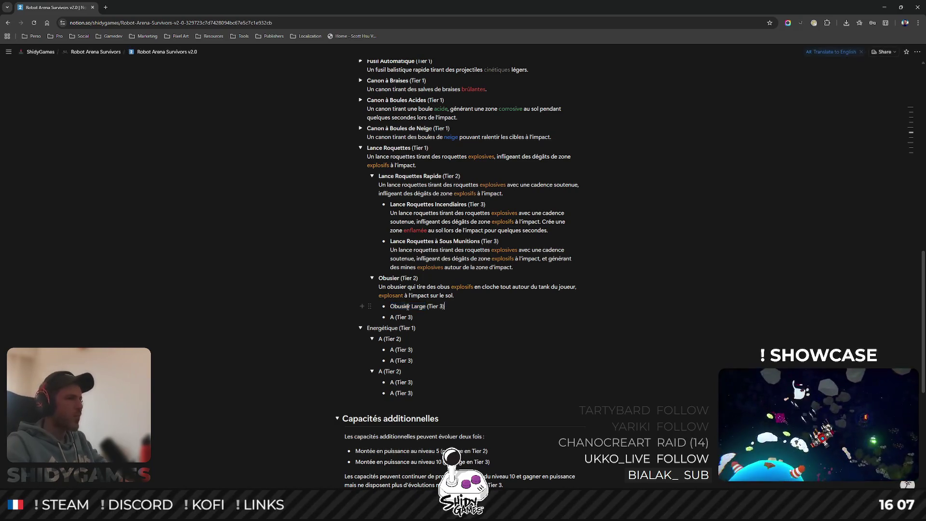
pyautogui.moveTo(391, 307); pyautogui.dragTo(427, 306)
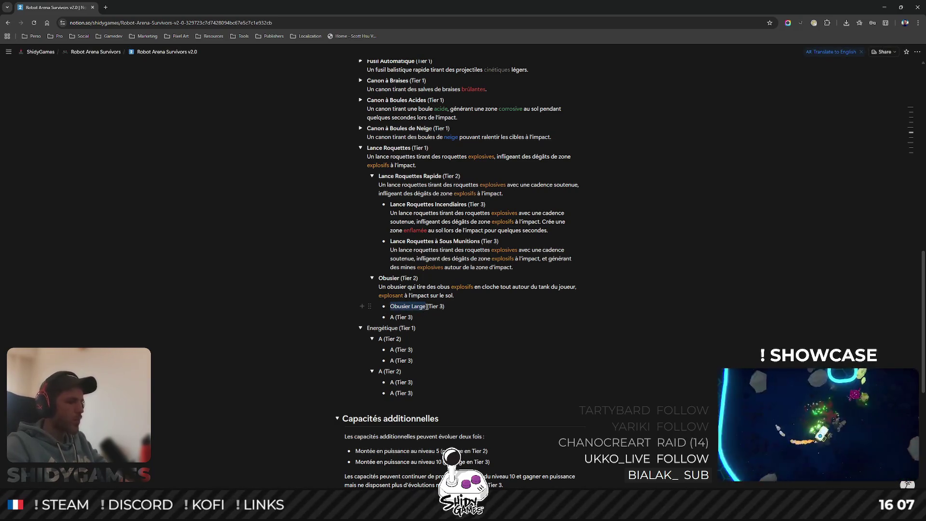
pyautogui.hotkey('ctrl', 'b')
pyautogui.click(488, 310)
pyautogui.hotkey('shift', 'Return')
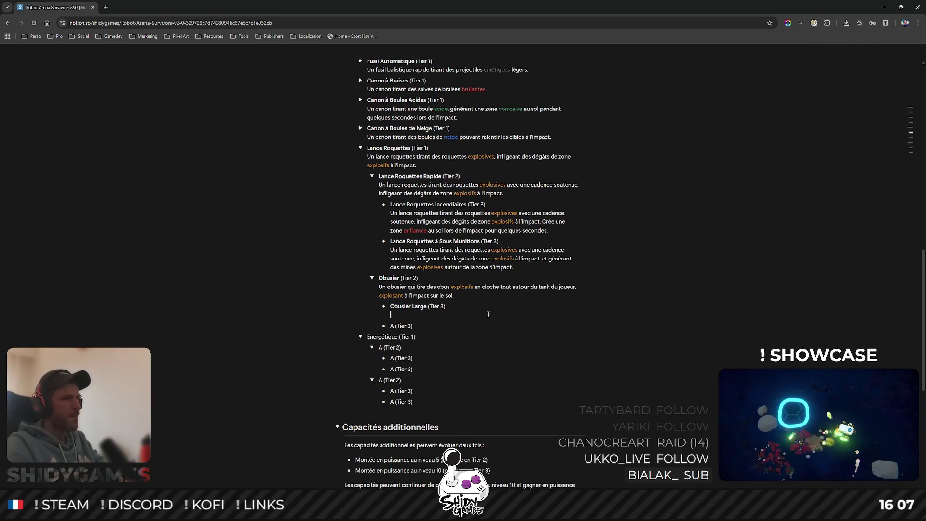
# Describe Obusier Large with the Obusier text plus 'La portée de l'explosion est largement augmentée', with 'explosion' in orange.
pyautogui.tripleClick(434, 291)
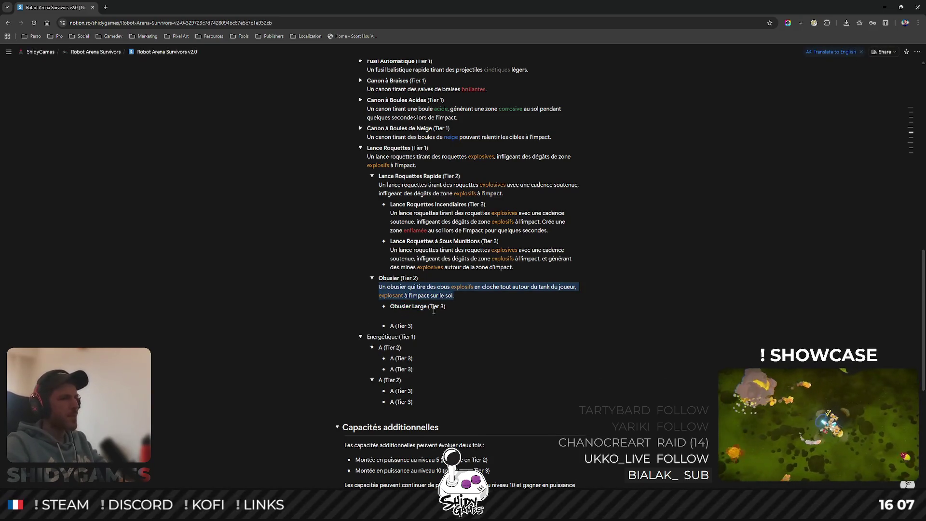
pyautogui.click(418, 315)
pyautogui.hotkey('ctrl', 'v')
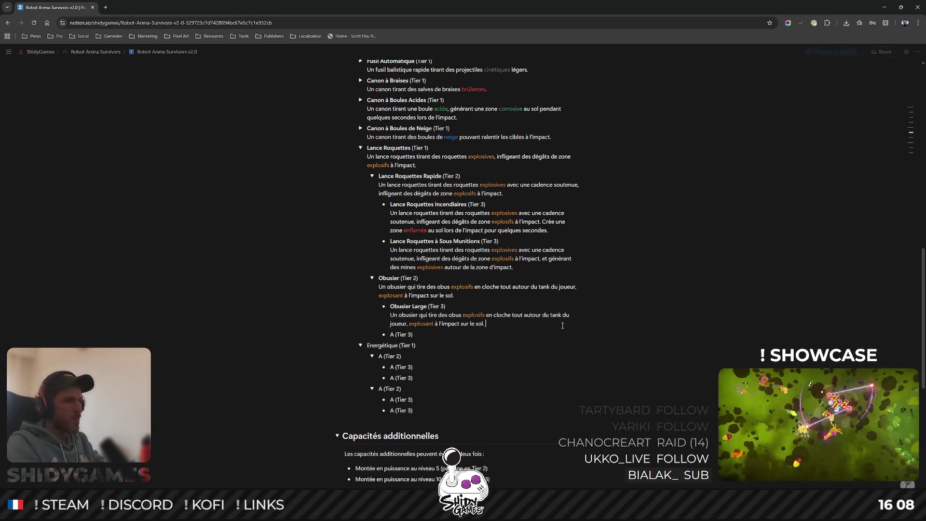
pyautogui.write("La portée de l'explosion est largement augmentée.")
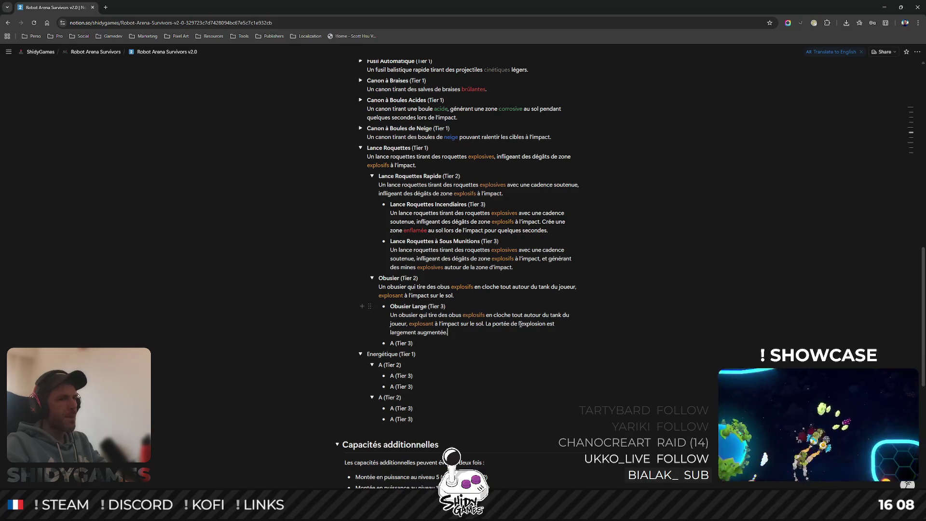
pyautogui.moveTo(521, 323); pyautogui.dragTo(547, 322)
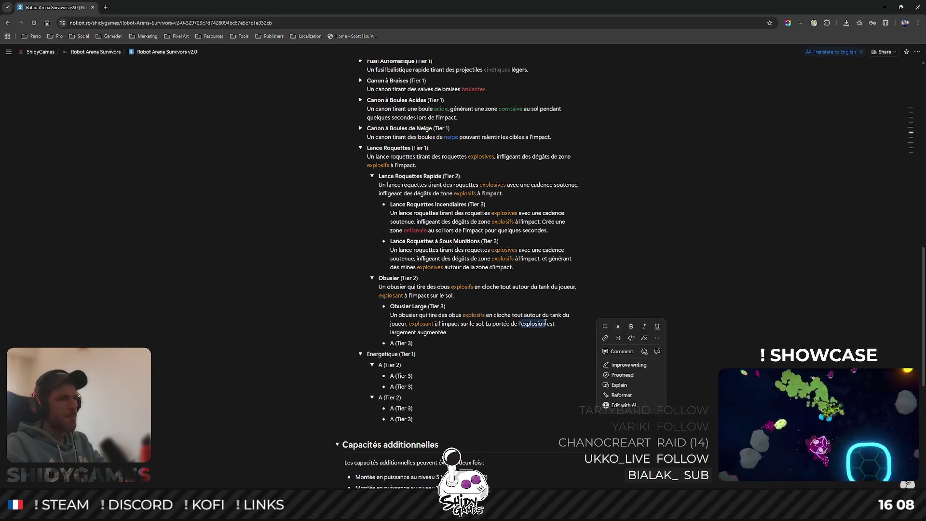
pyautogui.click(618, 326)
pyautogui.click(623, 350)
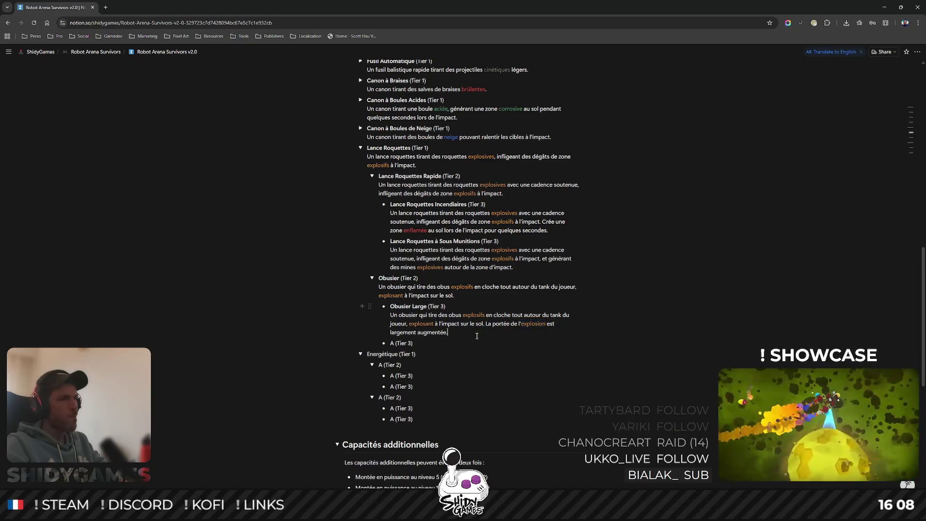
pyautogui.scroll(-1, 438, 284)
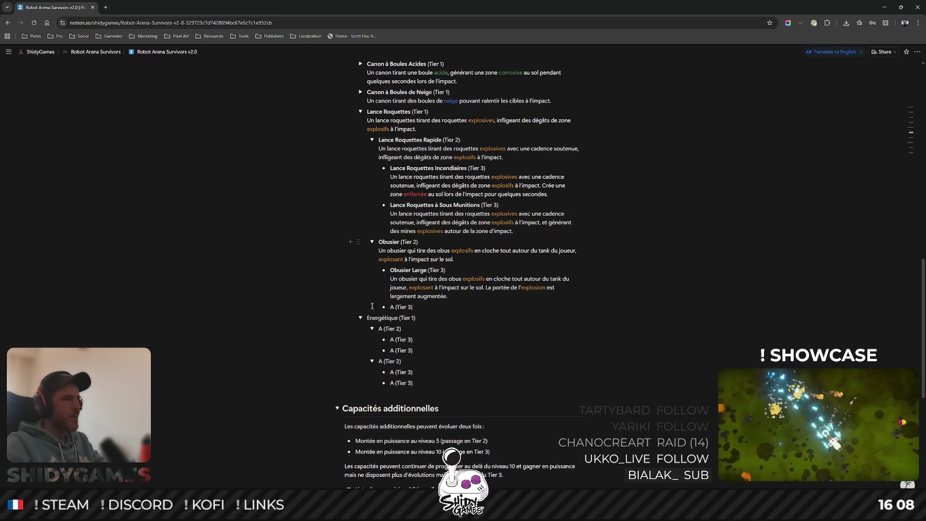
# Replace the second Tier 3 placeholder 'A' with a bold 'Obusier à Ricochets'.
pyautogui.moveTo(388, 306); pyautogui.dragTo(394, 306)
pyautogui.write('Obusier ')
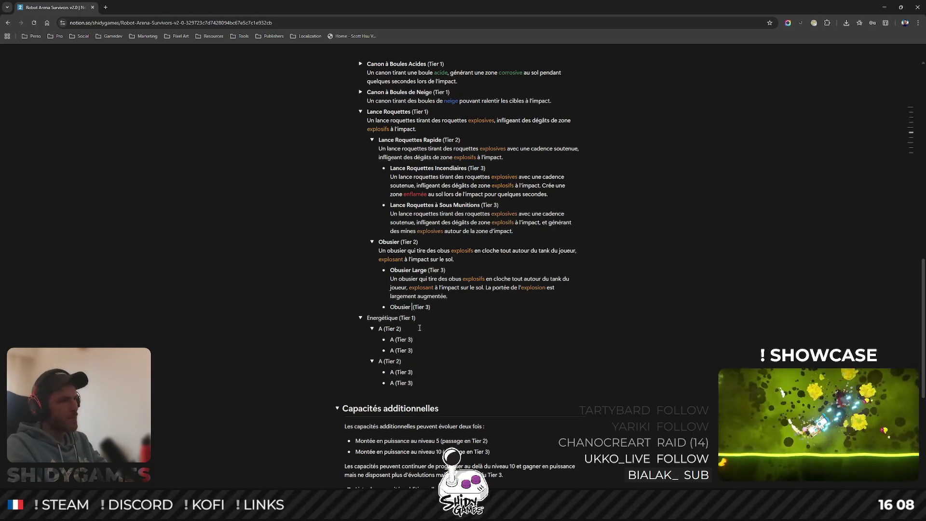
pyautogui.write('à R')
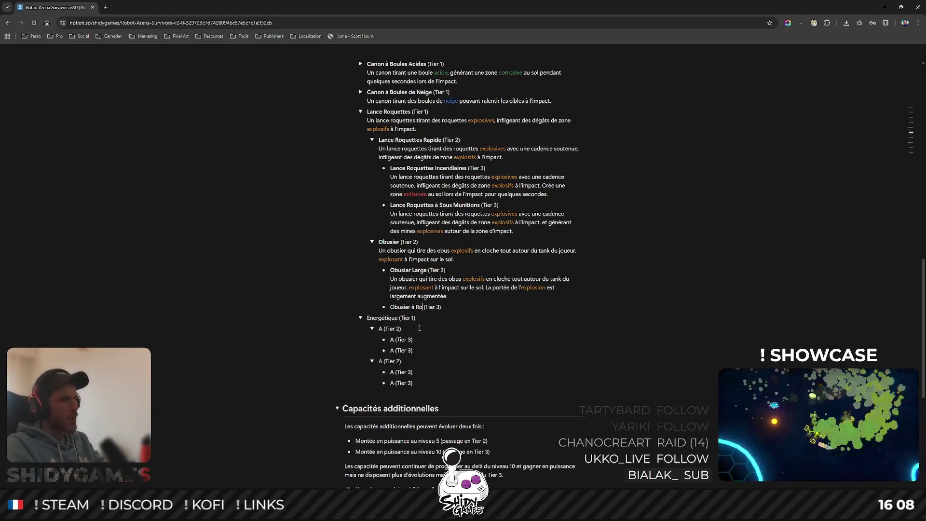
pyautogui.write('icoche')
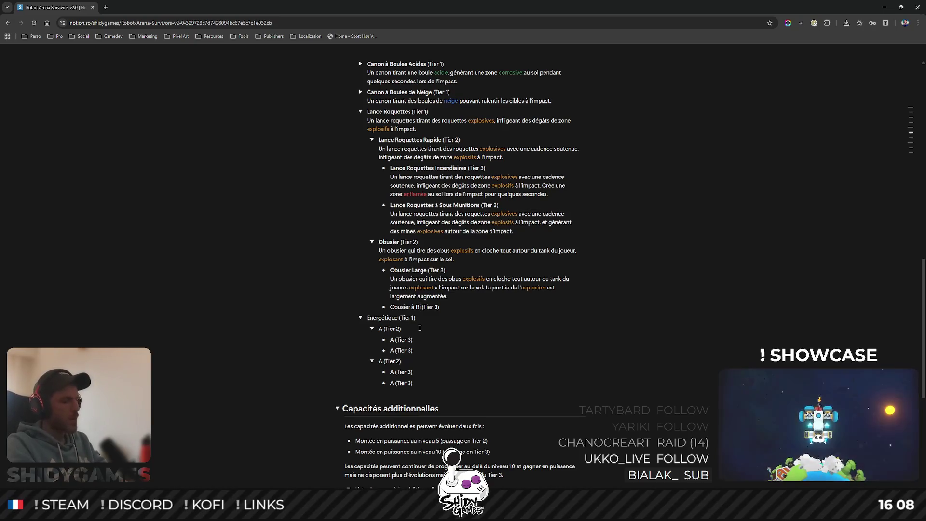
pyautogui.write('ts')
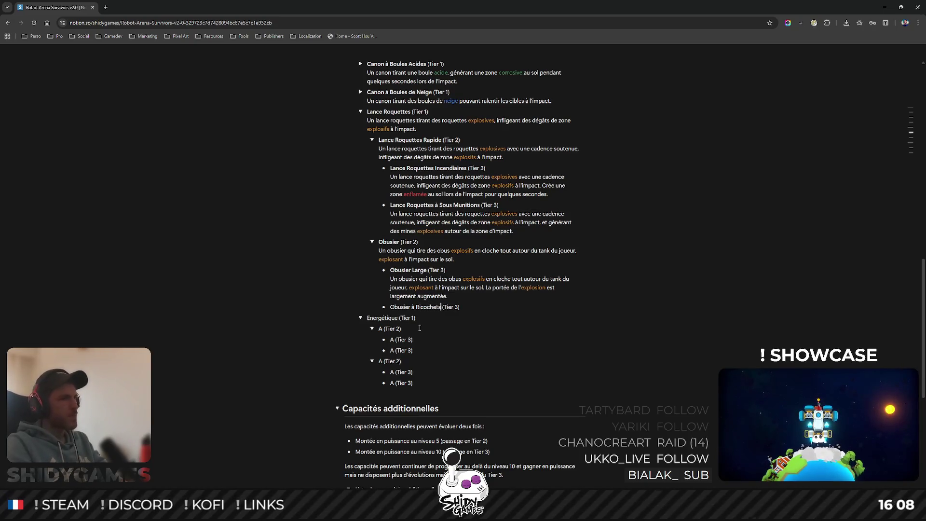
pyautogui.moveTo(390, 307); pyautogui.dragTo(441, 307)
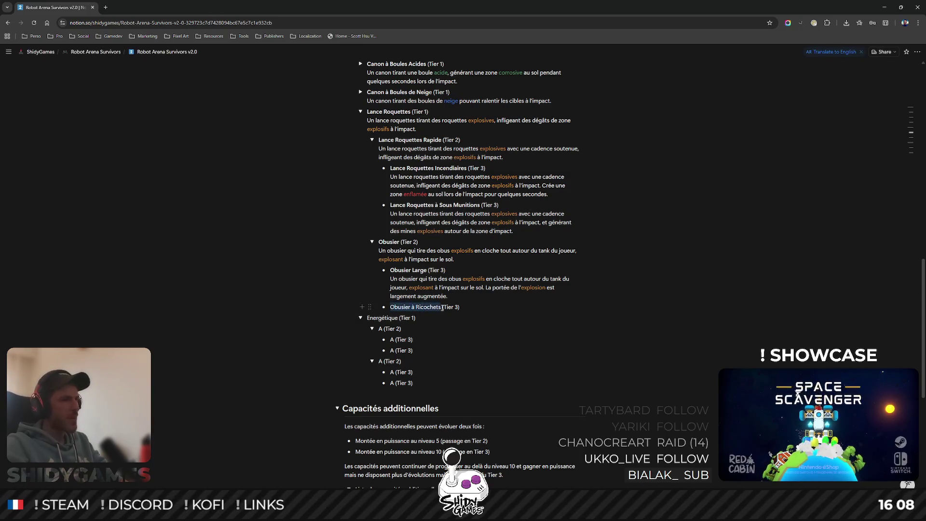
pyautogui.hotkey('ctrl', 'b')
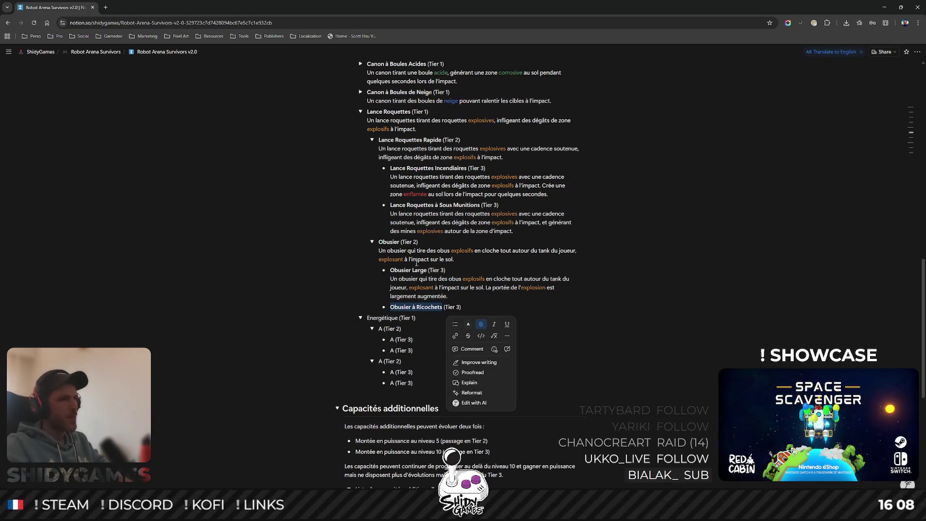
# Paste the Obusier description on a new line under Obusier à Ricochets.
pyautogui.tripleClick(416, 263)
pyautogui.hotkey('ctrl', 'c')
pyautogui.click(478, 307)
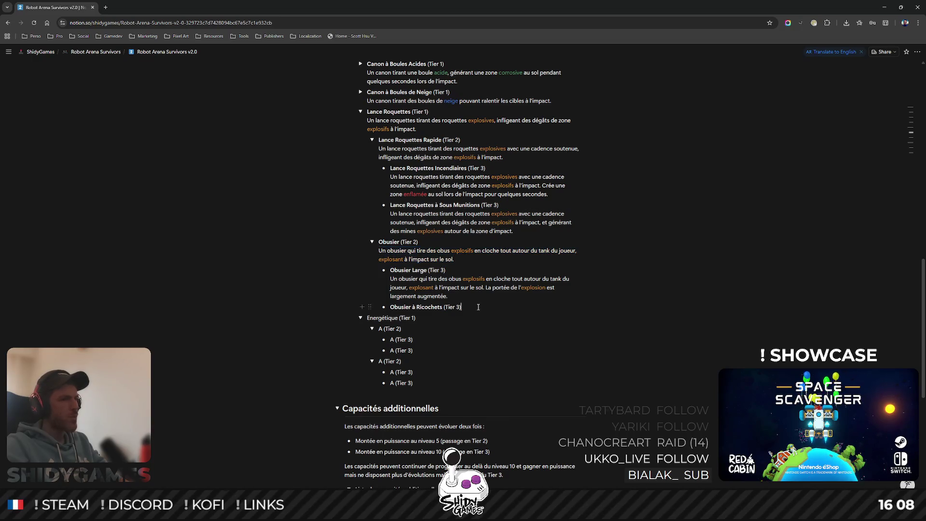
pyautogui.hotkey('shift', 'Return')
pyautogui.hotkey('ctrl', 'v')
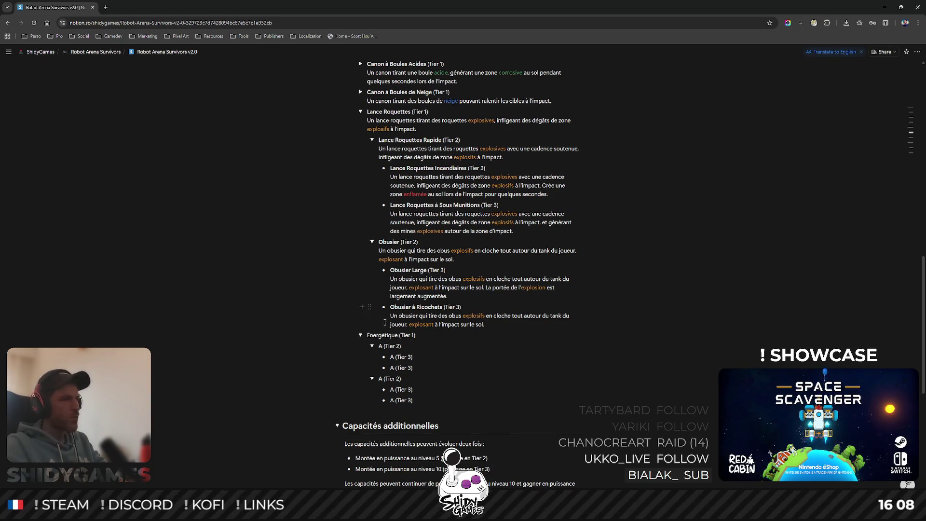
# Reword the description to 'ricochant plusieurs fois sur le sol en explosant', ending with 'à chaque fois'.
pyautogui.click(408, 325)
pyautogui.write('r')
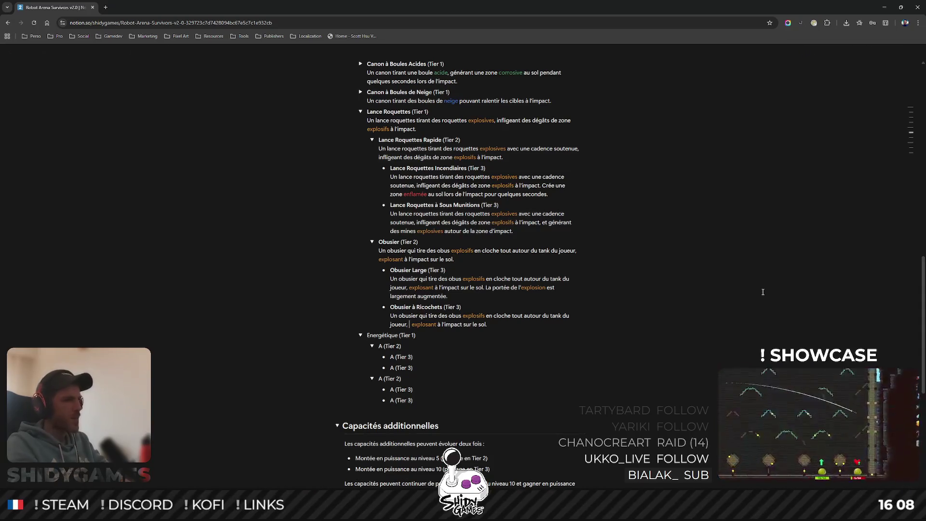
pyautogui.write('icochant p')
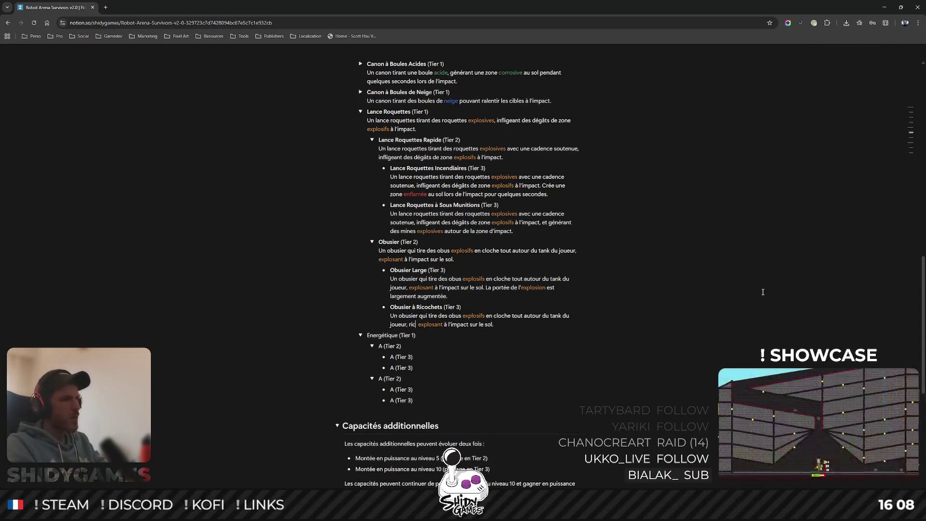
pyautogui.write('lusieurs fois qu')
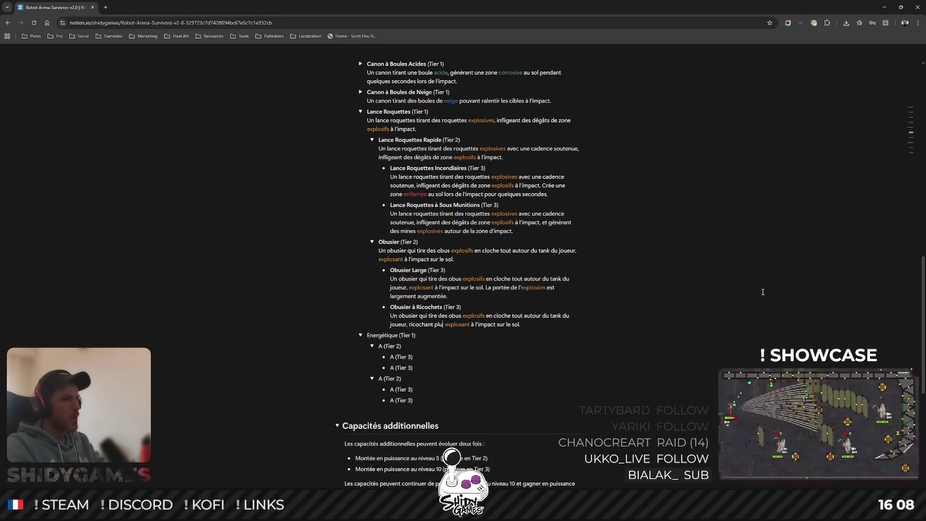
pyautogui.press('BackSpace')
pyautogui.press('BackSpace')
pyautogui.write('sur le')
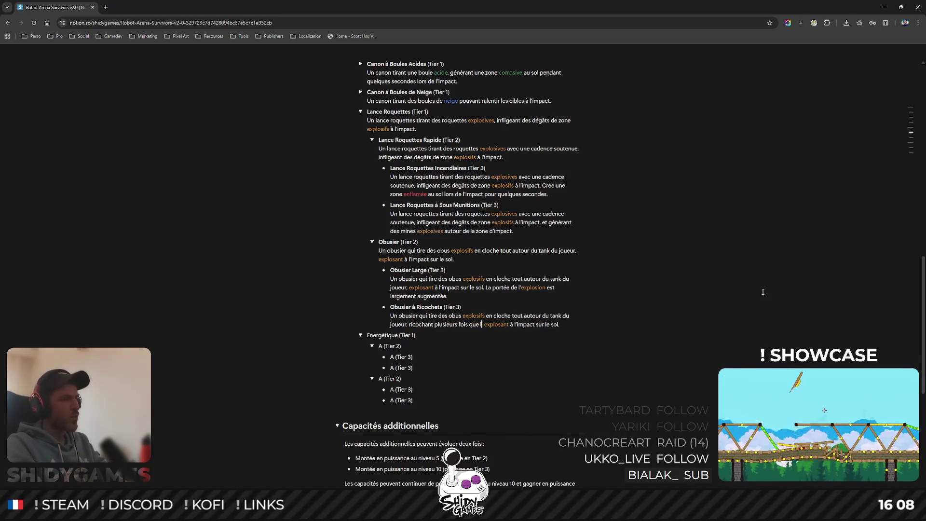
pyautogui.write(' sol ')
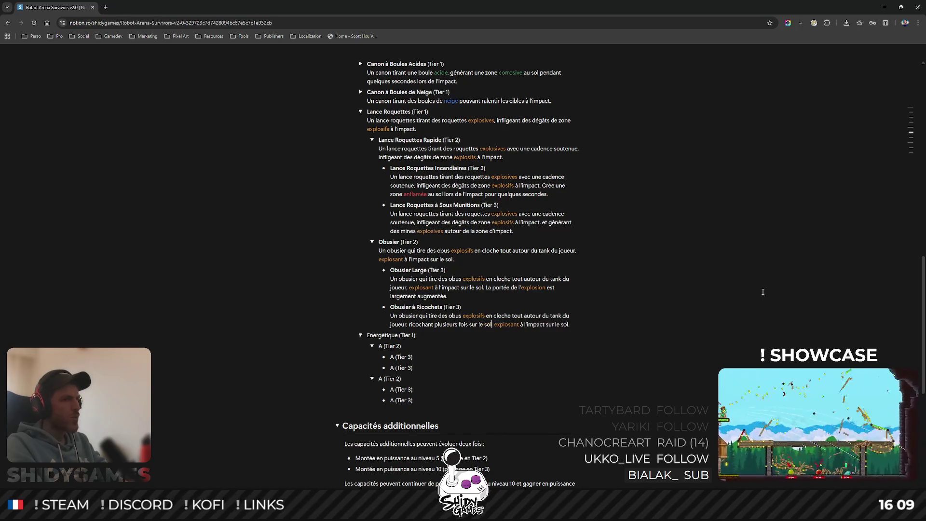
pyautogui.write('en')
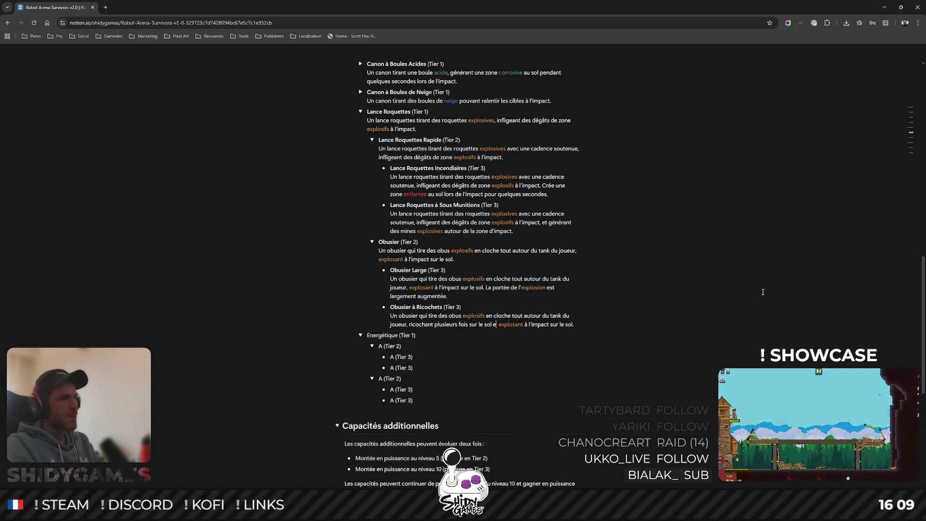
pyautogui.press('Left')
pyautogui.press('Left')
pyautogui.hotkey('ctrl', 'shift', 'Right')
pyautogui.hotkey('ctrl', 'shift', 'Right')
pyautogui.hotkey('ctrl', 'shift', 'Right')
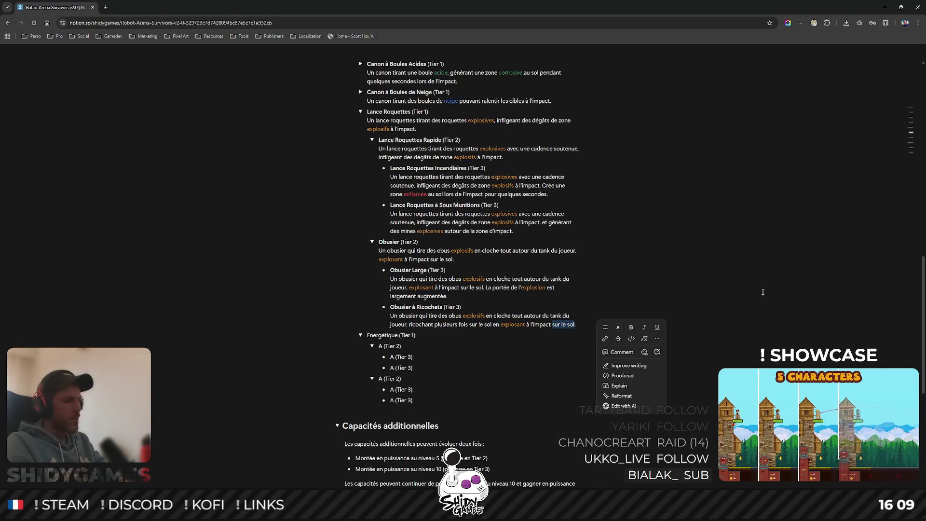
pyautogui.write('à chaque fois')
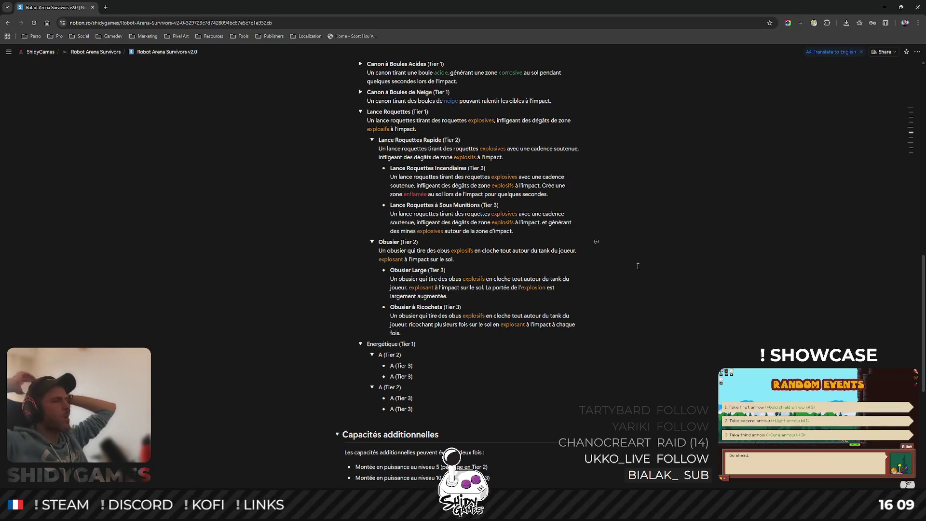
# Collapse the 'Obusier (Tier 2)' and 'Lance Roquettes Rapide (Tier 2)' toggles, hiding their Tier 3 entries.
pyautogui.click(372, 241)
pyautogui.click(372, 140)
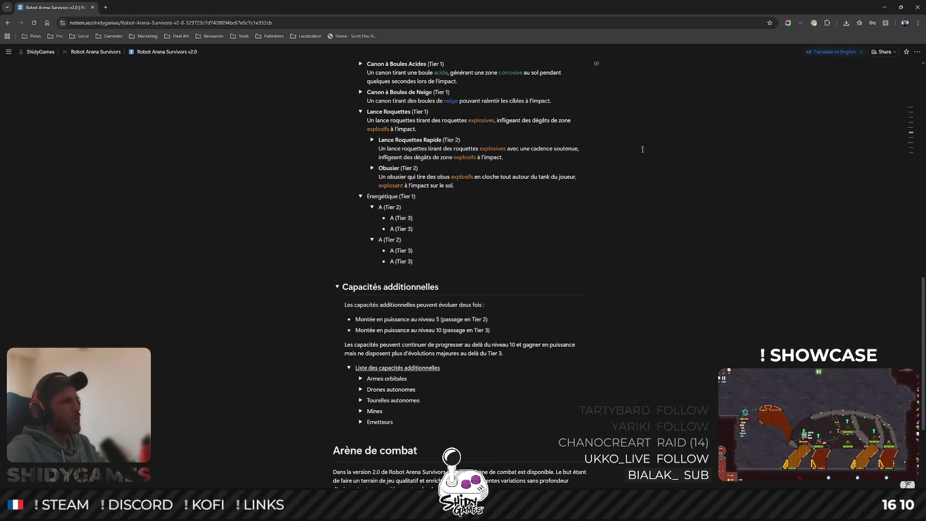
pyautogui.scroll(2, 511, 224)
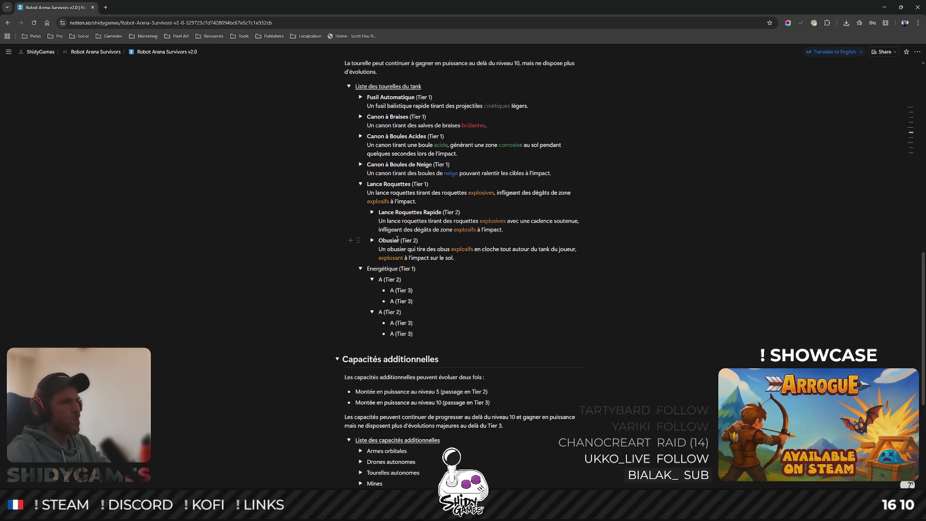
pyautogui.click(369, 268)
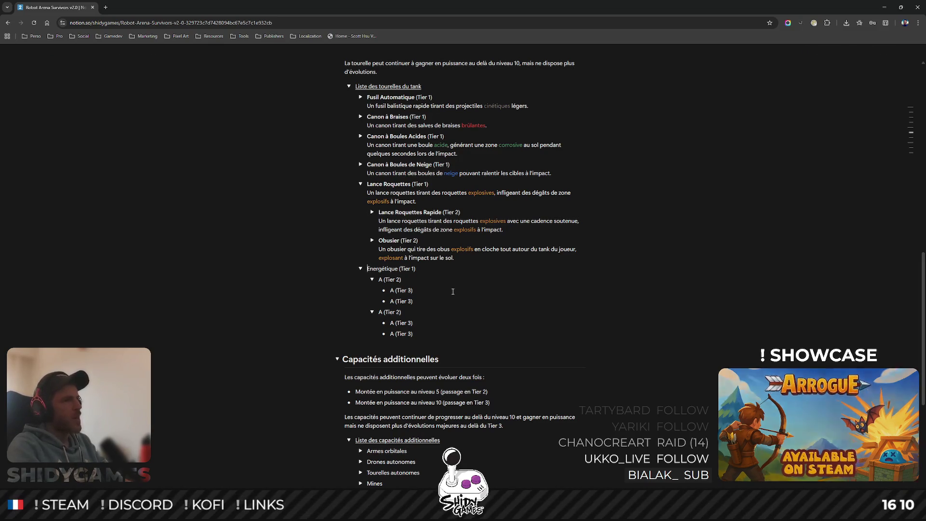
# Rename the Energétique turret to a bold 'Canon Laser' and add a line below it.
pyautogui.hotkey('ctrl', 'shift', 'Right')
pyautogui.write('Canon Laser')
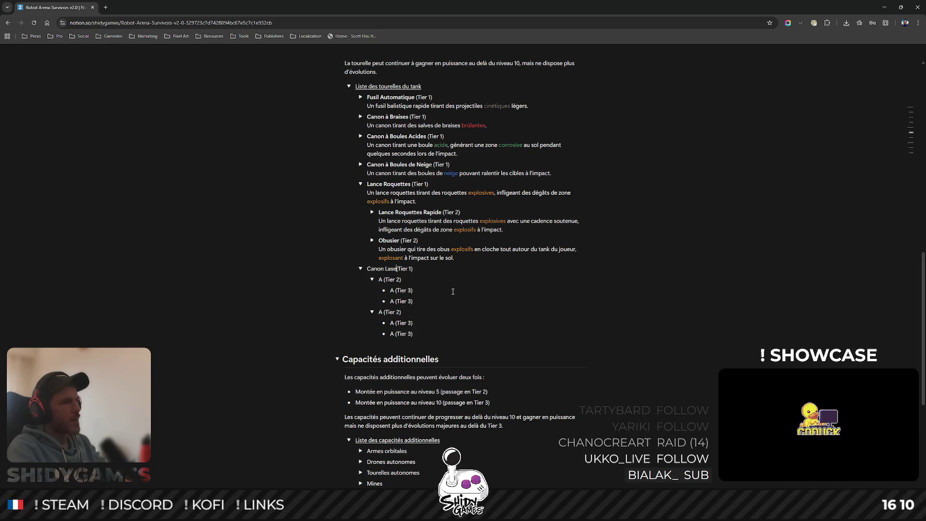
pyautogui.hotkey('ctrl', 'shift', 'Left')
pyautogui.hotkey('ctrl', 'shift', 'Left')
pyautogui.click(438, 286)
pyautogui.press('End')
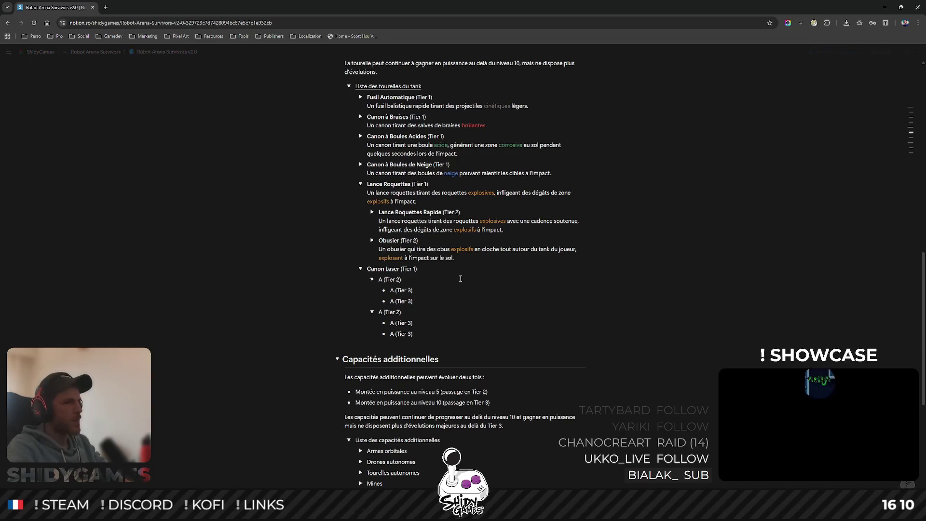
pyautogui.press('Return')
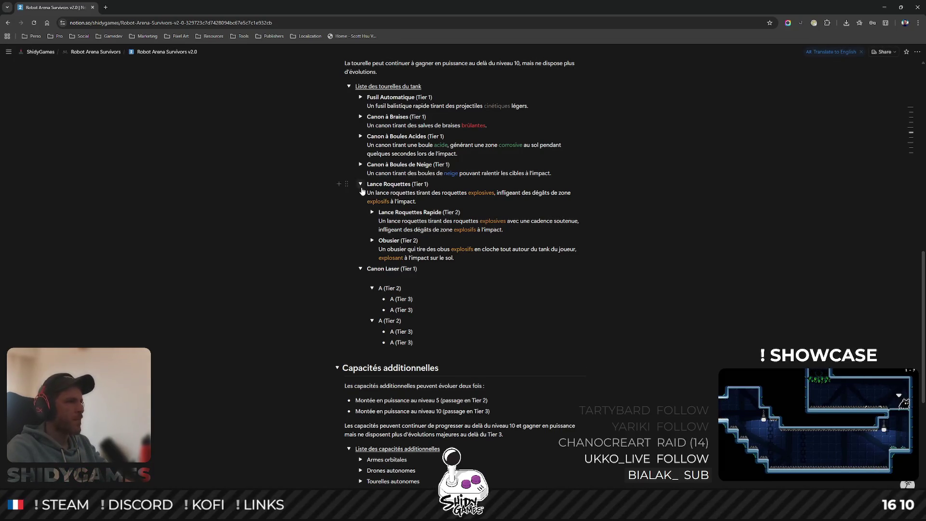
# Collapse Lance Roquettes and describe Canon Laser: 'Un canon laser tirant un projectile laser à grande vélocité.'.
pyautogui.click(360, 183)
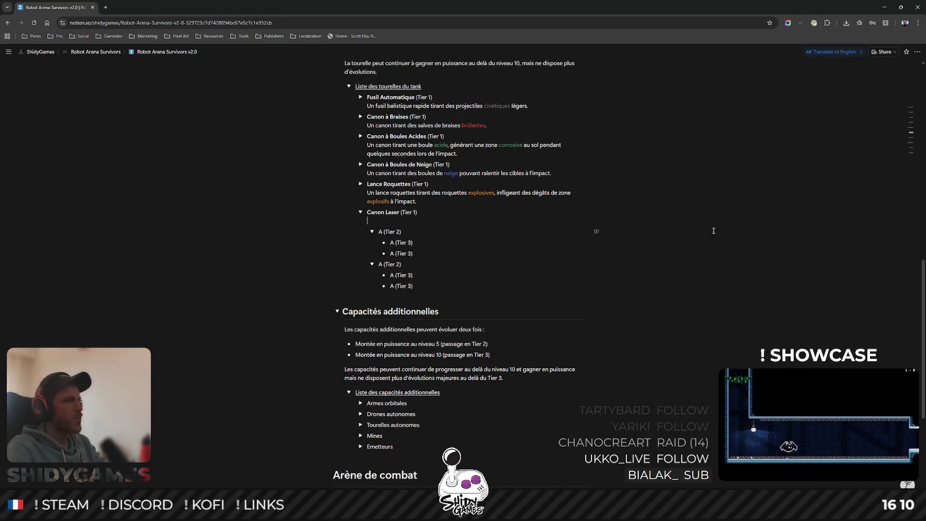
pyautogui.write('Un canon laser ')
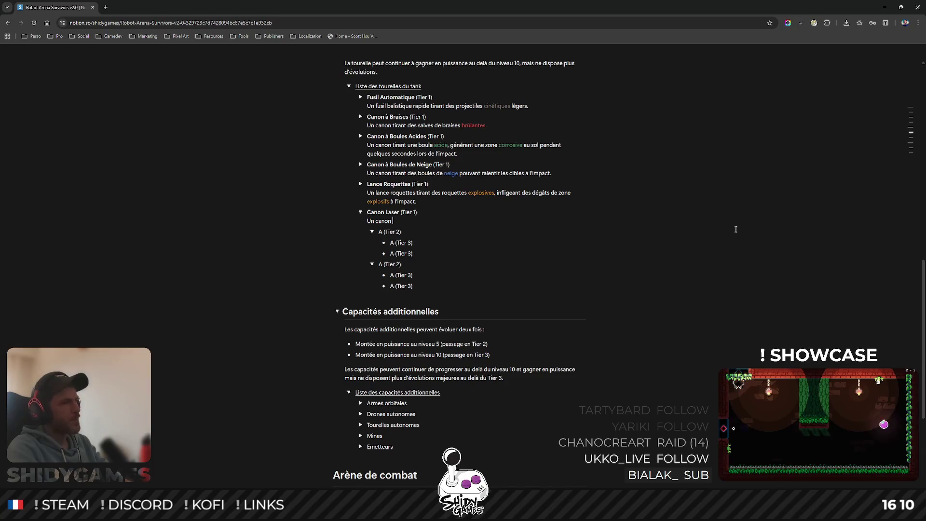
pyautogui.write('énergét')
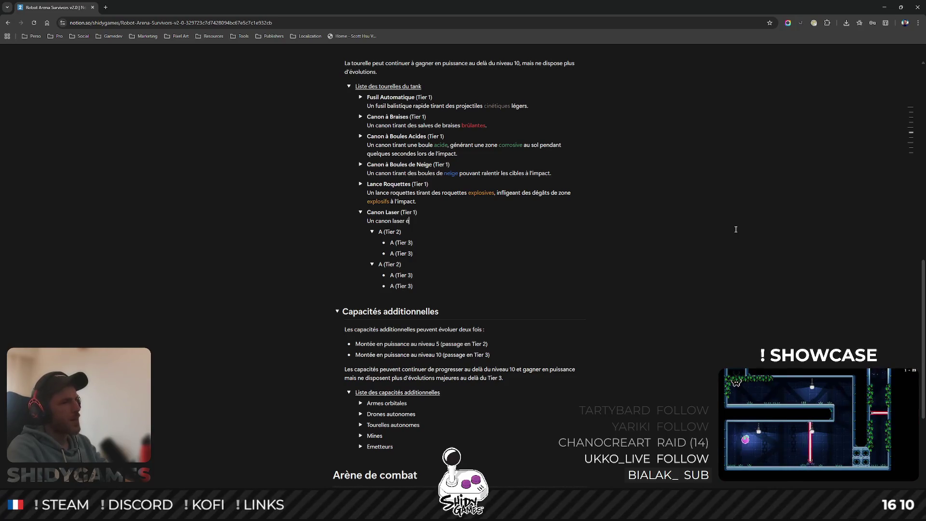
pyautogui.hotkey('ctrl', 'BackSpace')
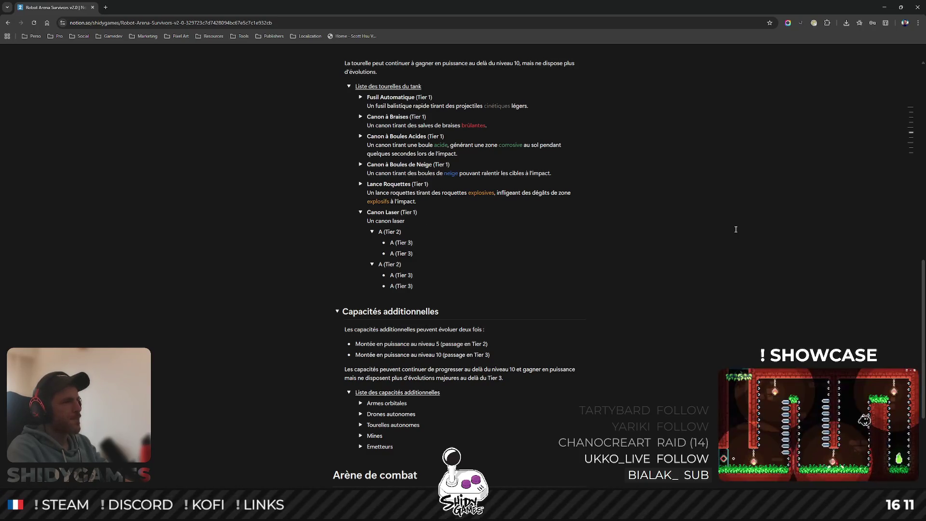
pyautogui.write('rant')
pyautogui.hotkey('ctrl', 'BackSpace')
pyautogui.hotkey('ctrl', 'BackSpace')
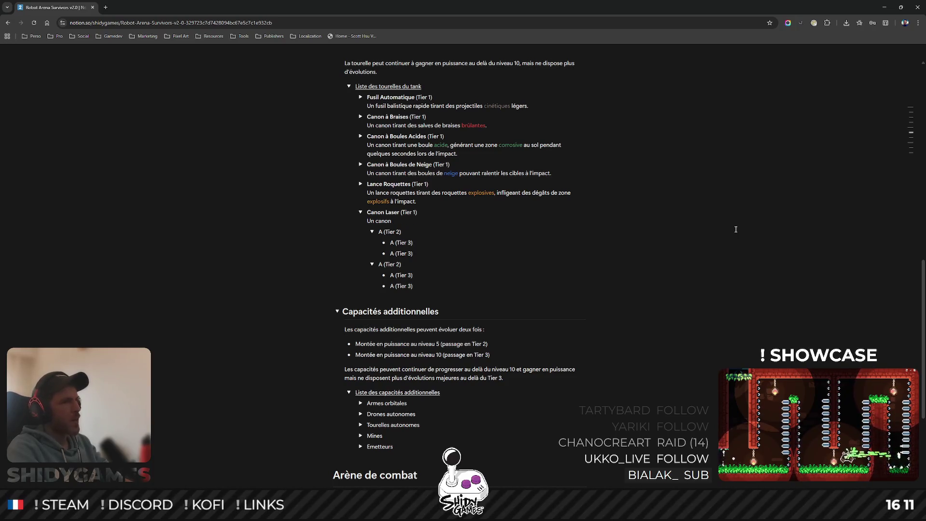
pyautogui.write('tirant un projec')
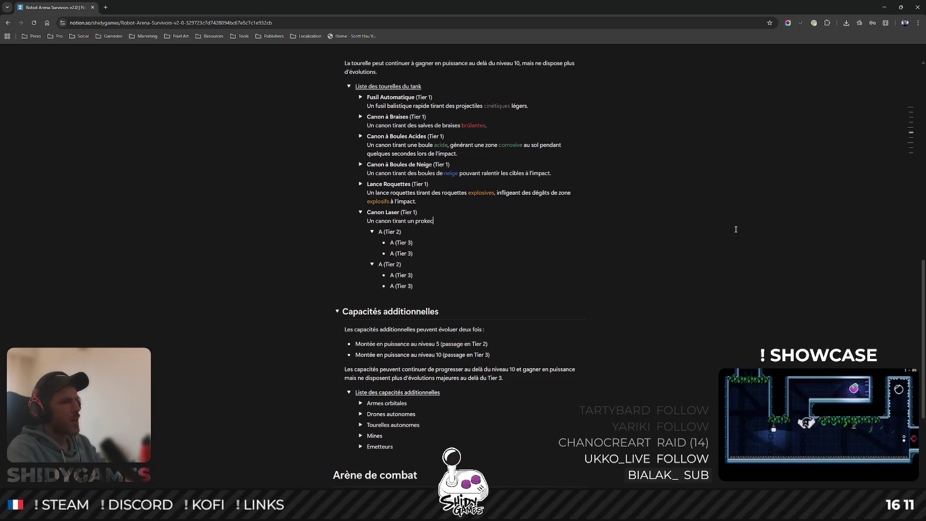
pyautogui.write('tile laser à ')
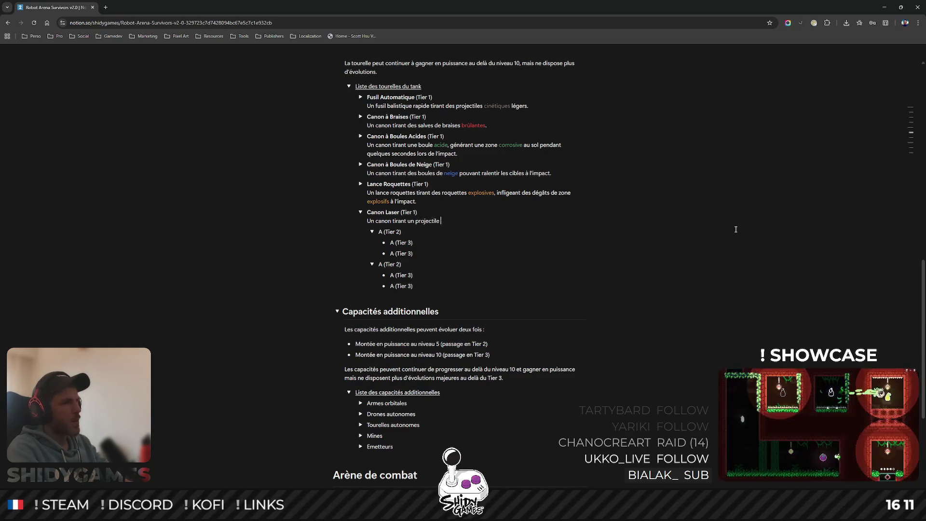
pyautogui.write('grande vélocité.')
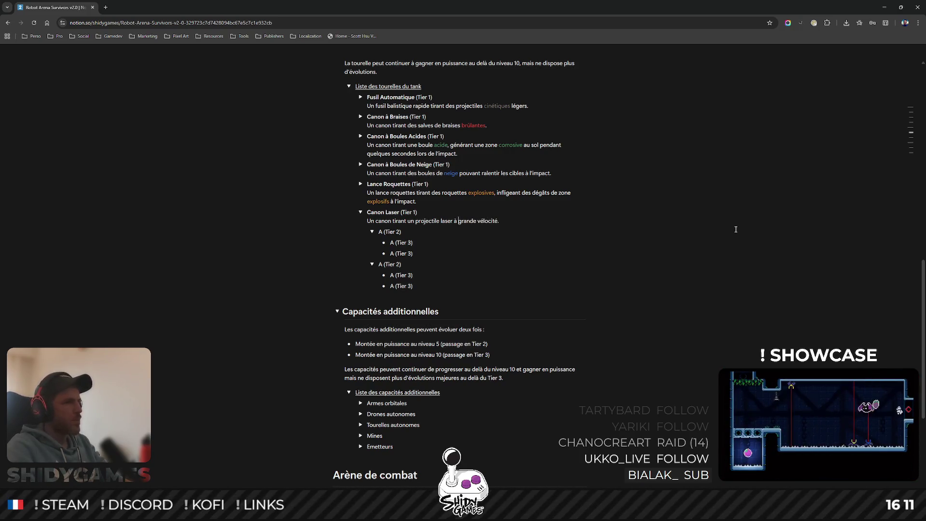
# Colour the word 'laser' in the Canon Laser description pink.
pyautogui.hotkey('ctrl', 'shift', 'Right')
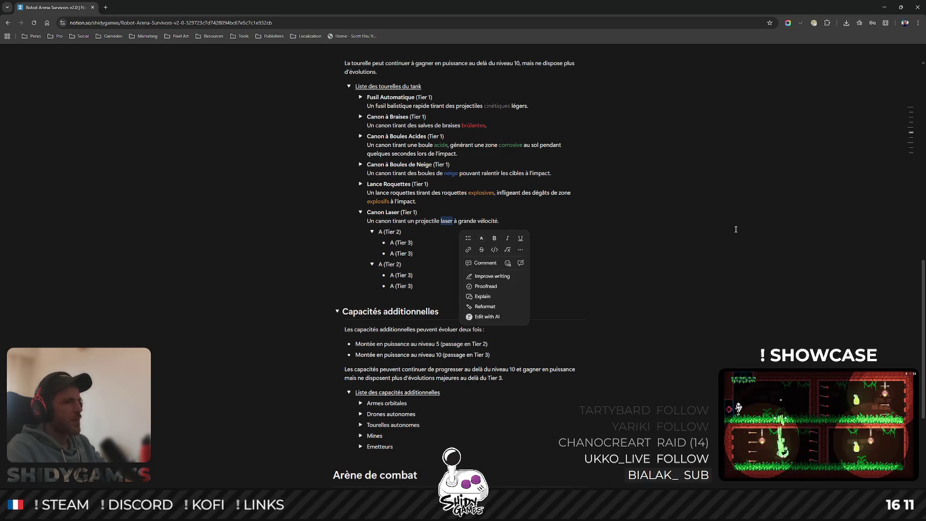
pyautogui.click(481, 238)
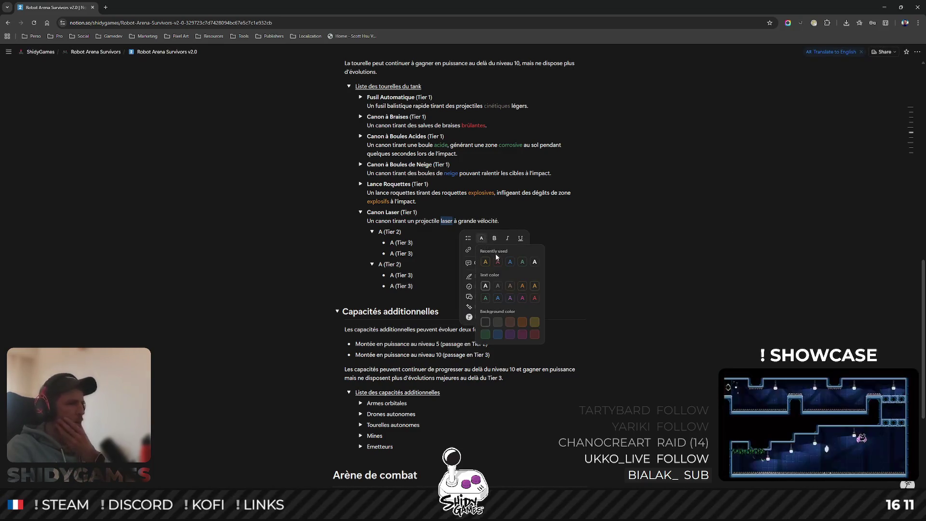
pyautogui.click(522, 297)
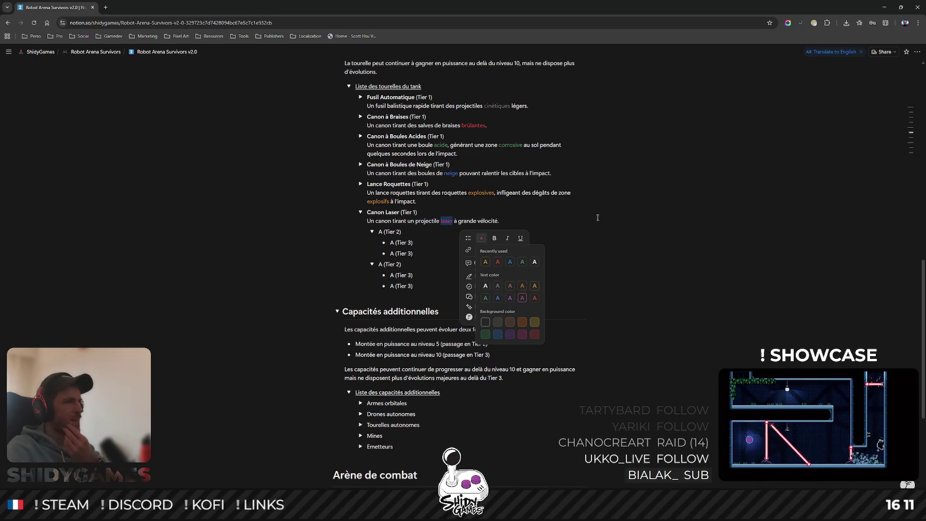
pyautogui.click(602, 216)
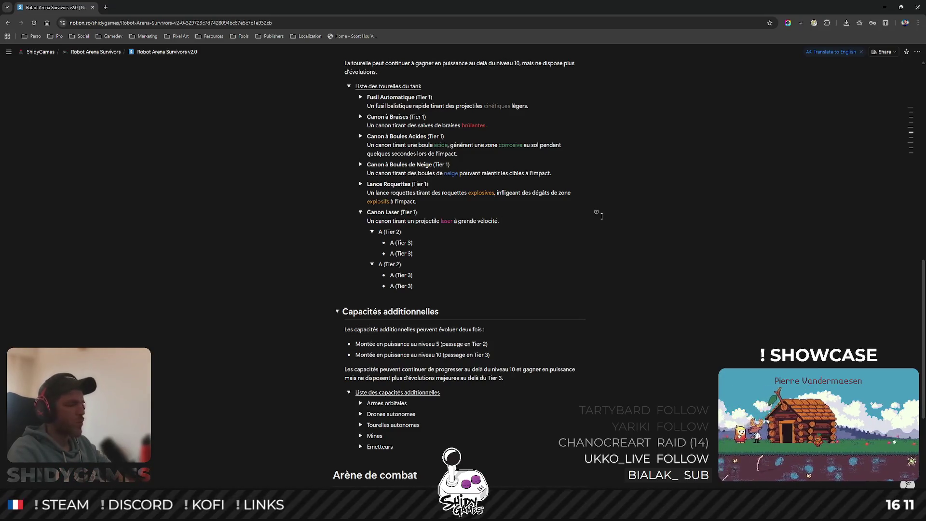
pyautogui.doubleClick(379, 232)
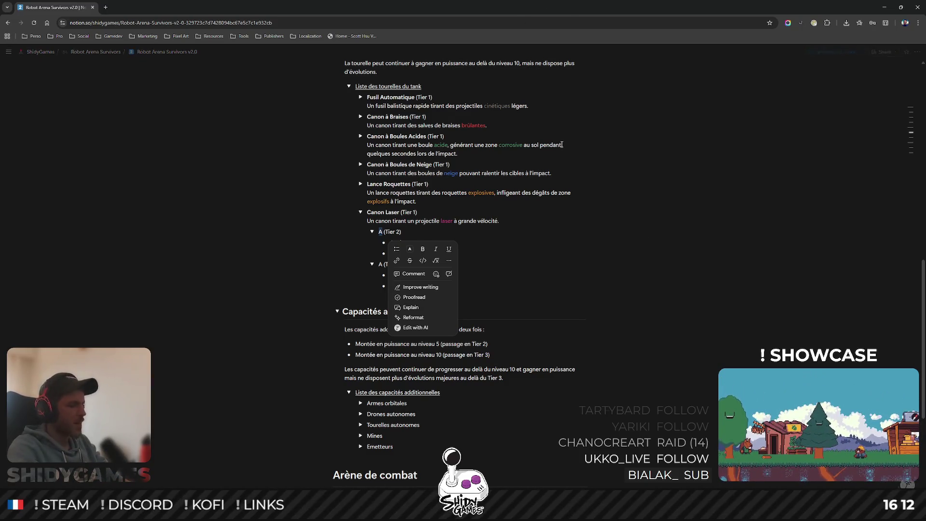
# Name the two Tier 2 placeholders 'Canon Laser Perçant' and 'Canon Laser à Rebonds'.
pyautogui.write('Canon Laser')
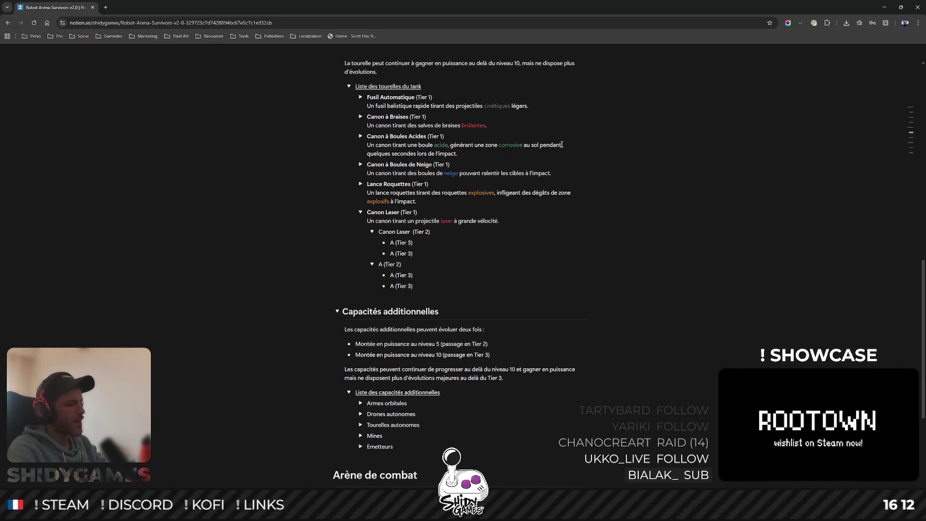
pyautogui.write(' Perçant')
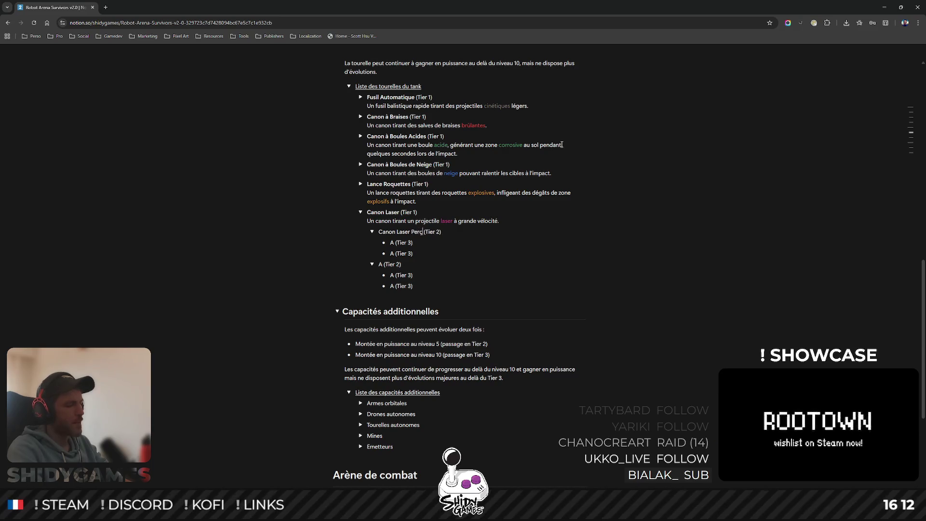
pyautogui.doubleClick(384, 264)
pyautogui.write('Canon Lase')
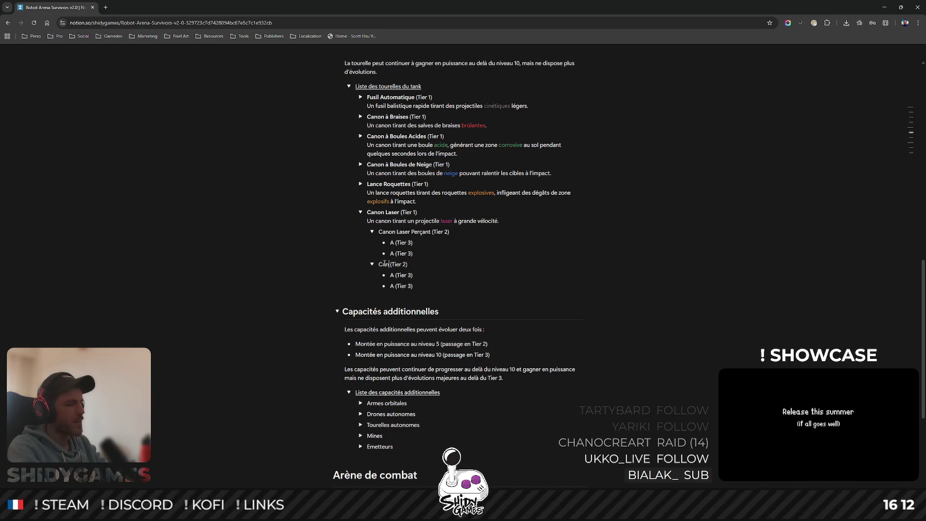
pyautogui.write('r ')
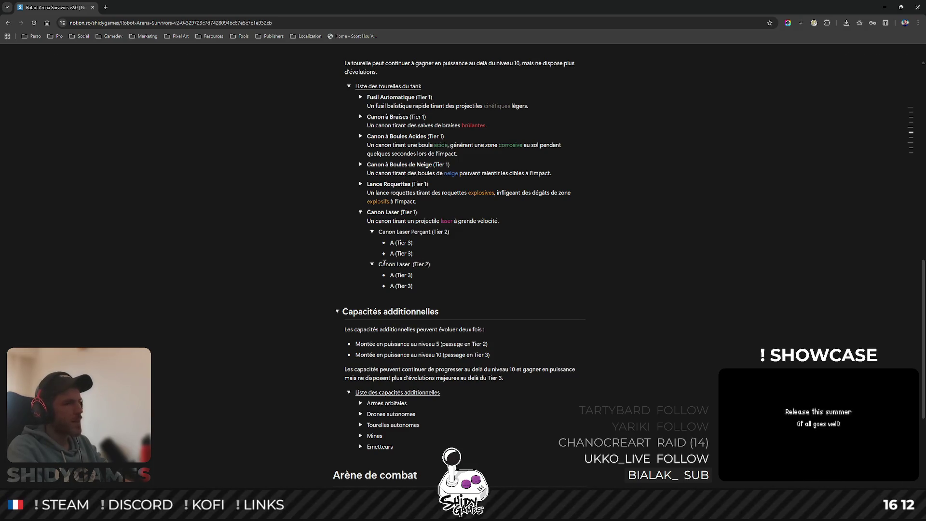
pyautogui.write('à Rebonds')
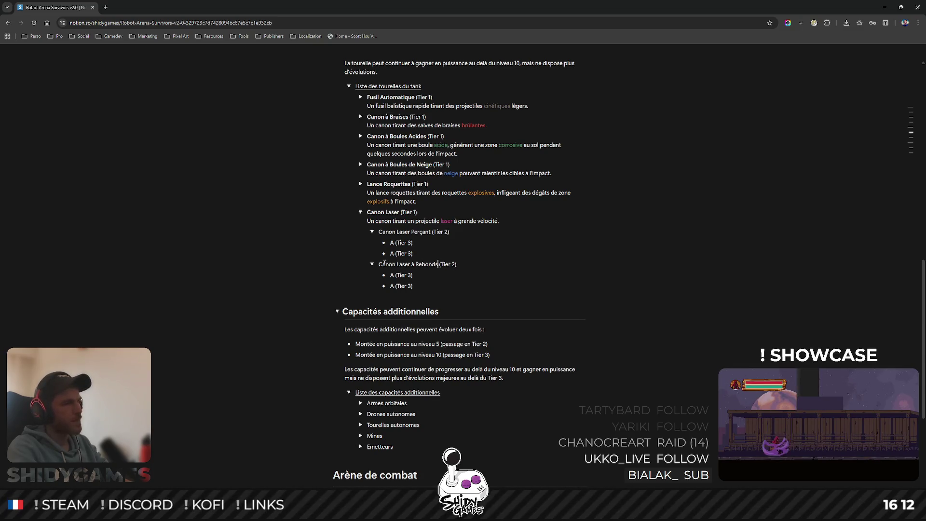
pyautogui.moveTo(413, 275); pyautogui.dragTo(390, 275)
pyautogui.hotkey('ctrl', 'shift', 'm')
pyautogui.click(508, 269)
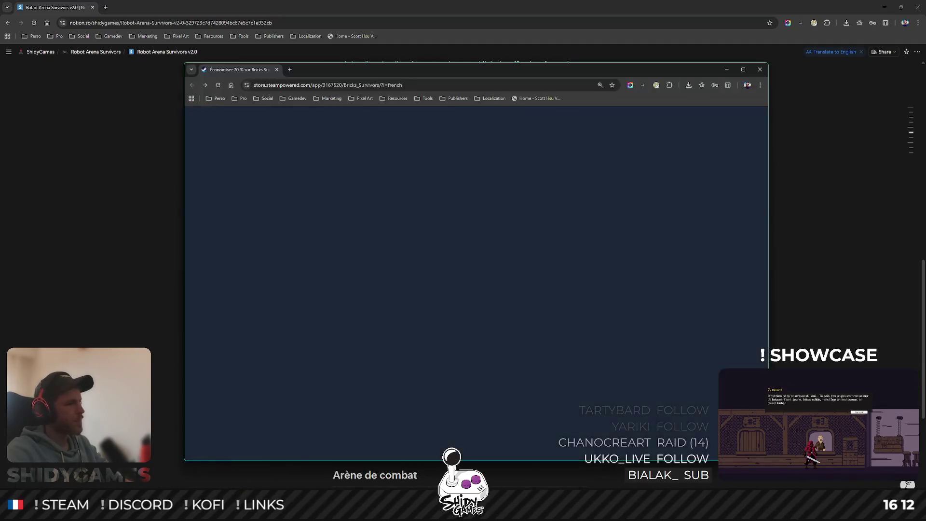
# Close the Steam store window with Ctrl+W to return to Notion.
pyautogui.hotkey('ctrl', 'w')
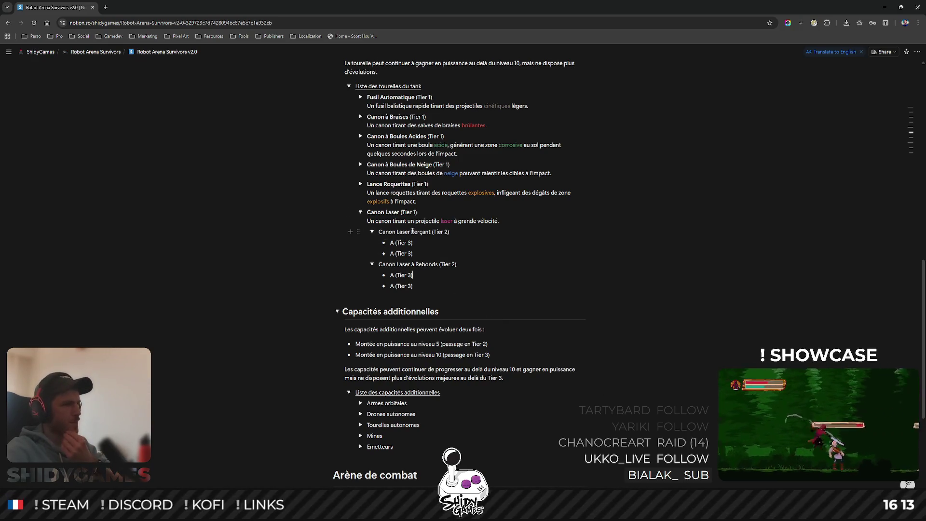
# Change 'Perçant' to 'Perforant', bold 'Canon Laser Perforant', then select 'Rebonds' on the next line.
pyautogui.moveTo(411, 232); pyautogui.dragTo(431, 232)
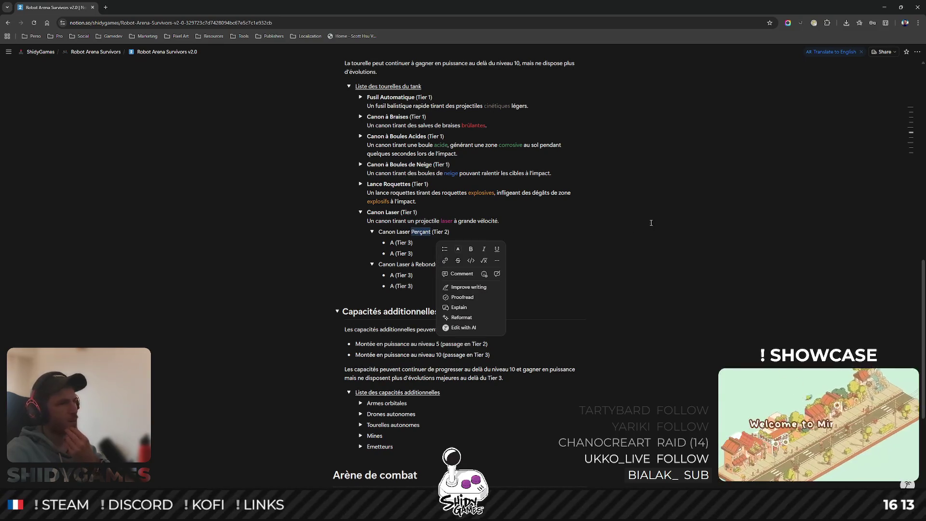
pyautogui.scroll(2, 651, 223)
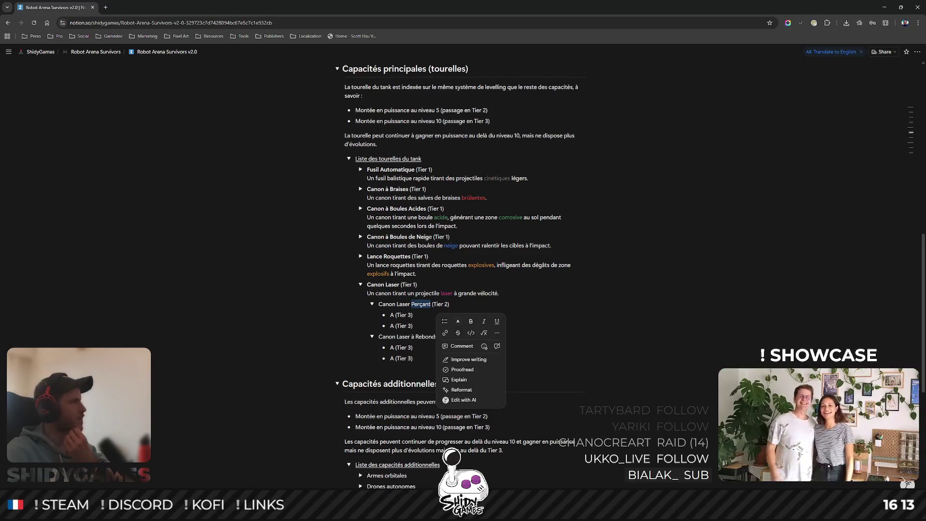
pyautogui.moveTo(119, 477)
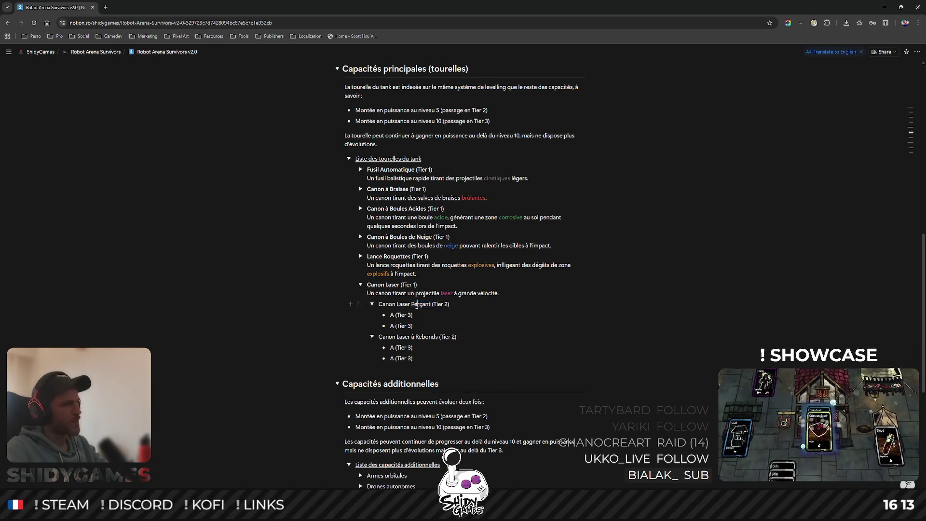
pyautogui.write('Perforant')
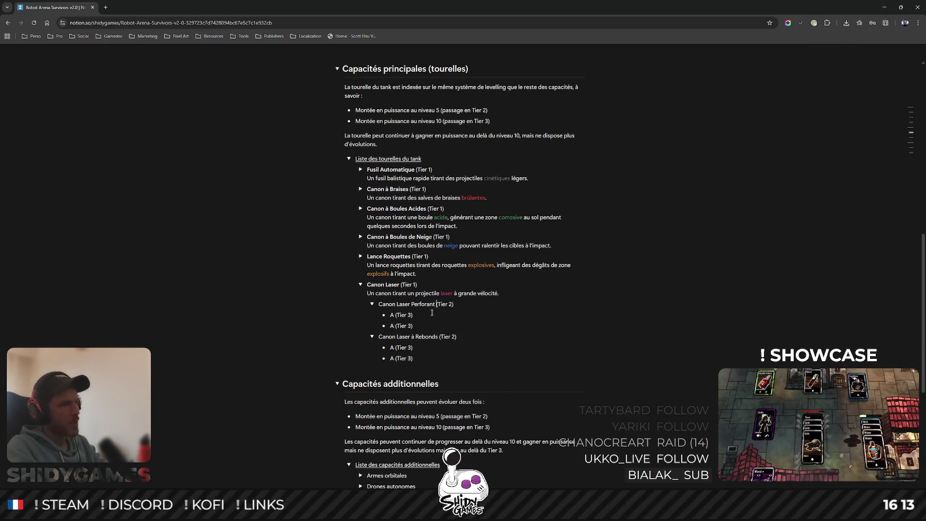
pyautogui.hotkey('ctrl', 'shift', 'Left')
pyautogui.hotkey('ctrl', 'shift', 'Left')
pyautogui.hotkey('ctrl', 'shift', 'Left')
pyautogui.hotkey('ctrl', 'b')
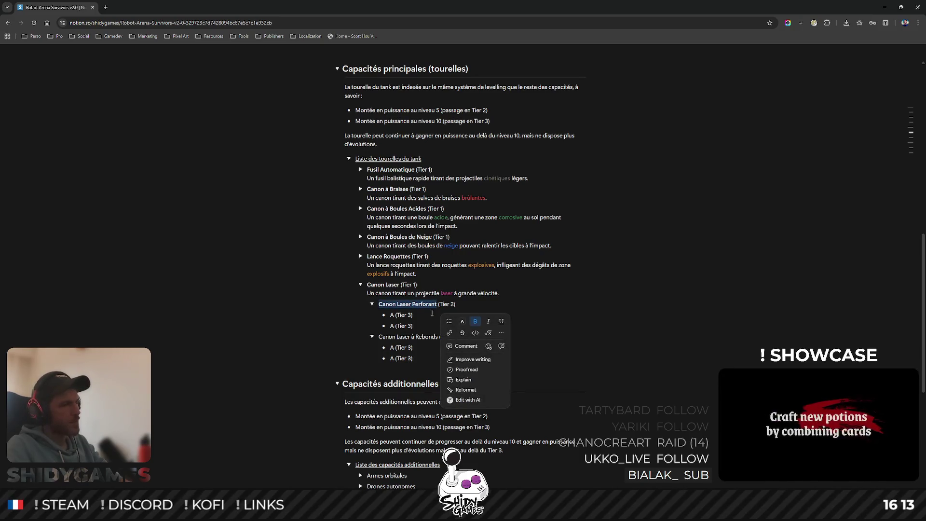
pyautogui.click(392, 338)
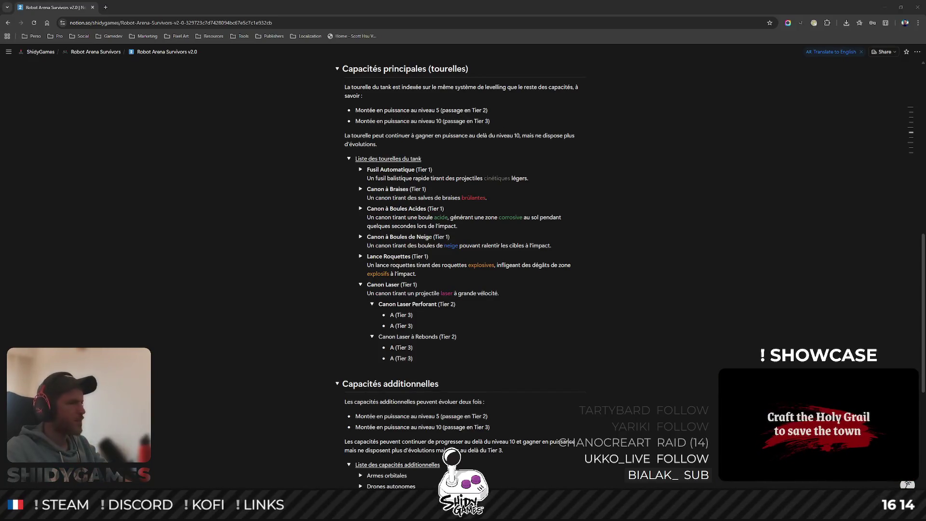
pyautogui.doubleClick(424, 336)
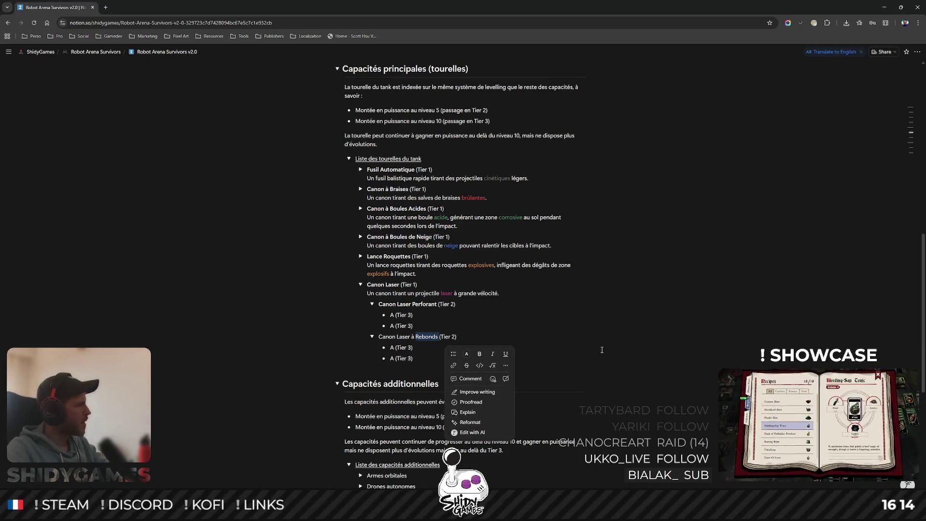
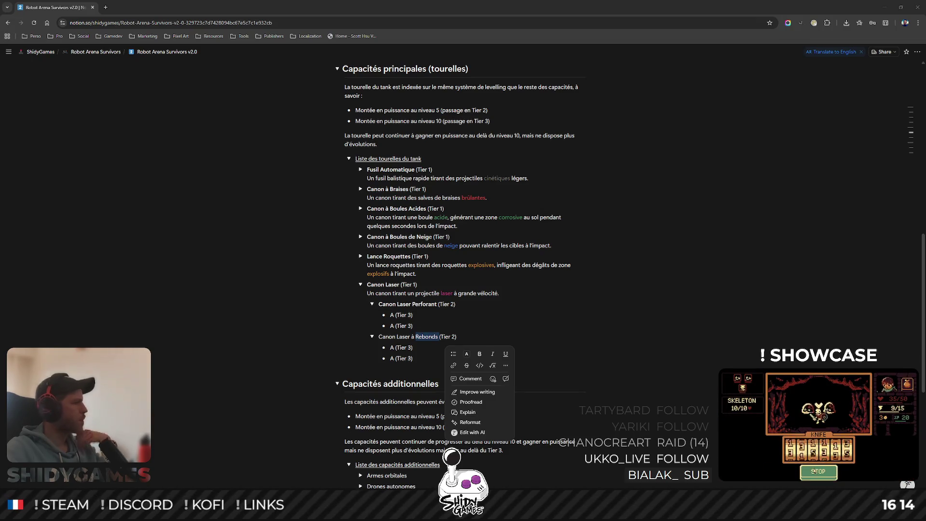
# Replace 'à Rebonds' with 'Diffracté' so the upgrade reads 'Canon Laser Diffracté', in bold.
pyautogui.click(412, 336)
pyautogui.moveTo(412, 336); pyautogui.dragTo(437, 337)
pyautogui.write('Diffracté')
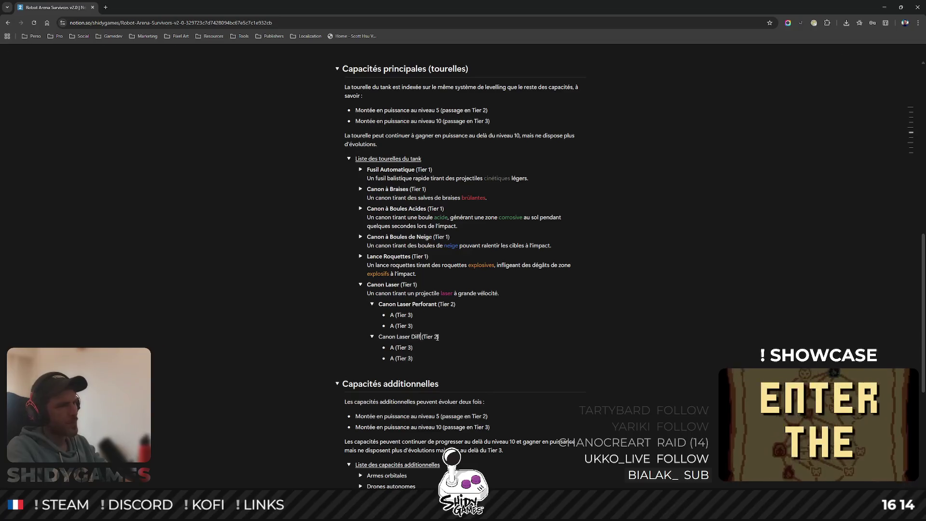
pyautogui.hotkey('ctrl', 'shift', 'Left')
pyautogui.hotkey('ctrl', 'shift', 'Left')
pyautogui.hotkey('ctrl', 'shift', 'Left')
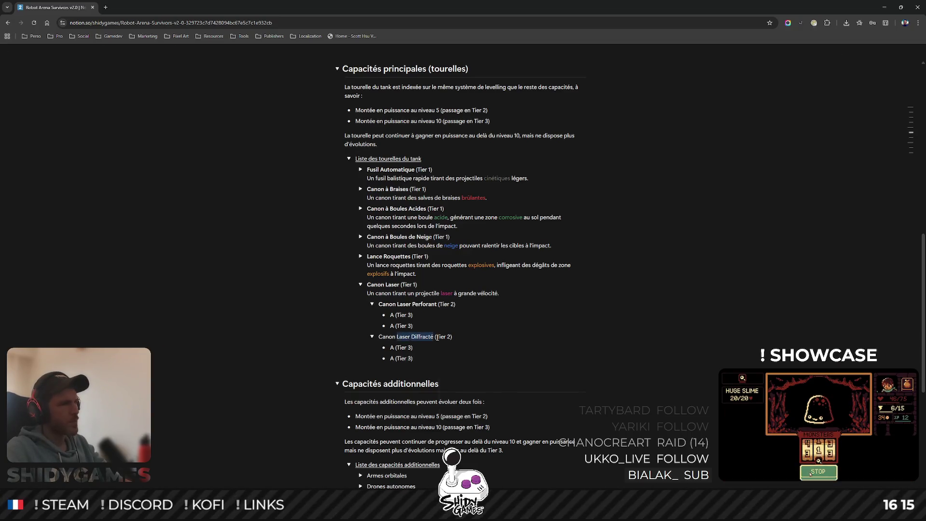
pyautogui.hotkey('ctrl', 'b')
pyautogui.click(456, 304)
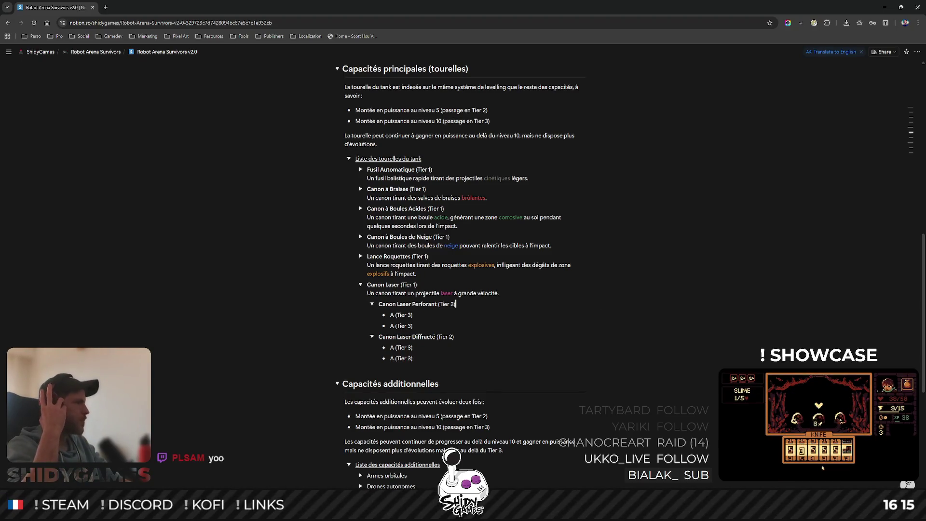
# Add 'Un canon laser surchargé capable de transperçer plusieurs cibles à chaque coup.' under Canon Laser Perforant.
pyautogui.click(462, 304)
pyautogui.press('Return')
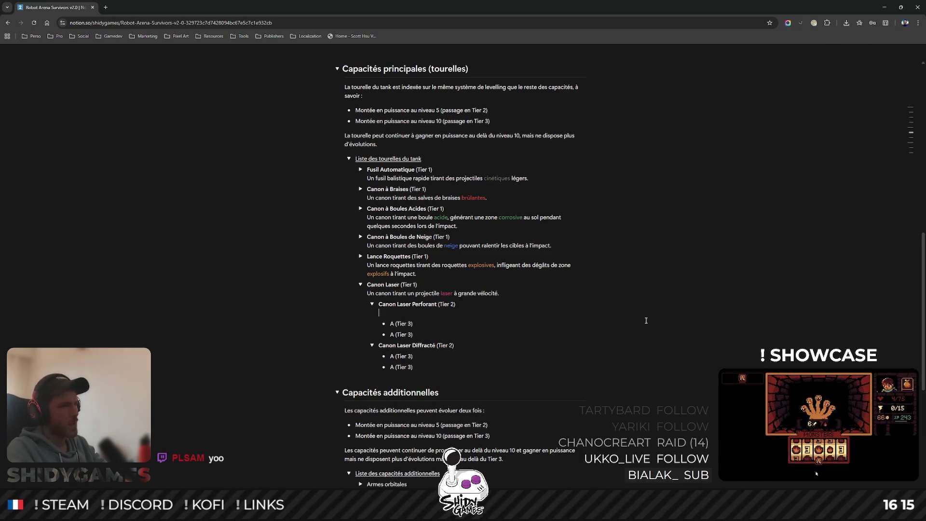
pyautogui.write('Un canon laser surcahr')
pyautogui.press('BackSpace')
pyautogui.press('BackSpace')
pyautogui.press('BackSpace')
pyautogui.write('argé capable de ')
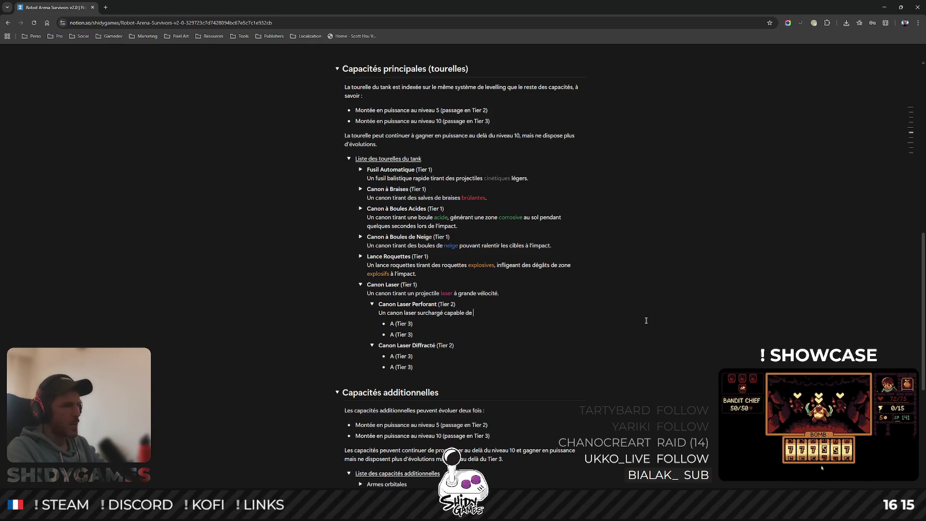
pyautogui.write('transper')
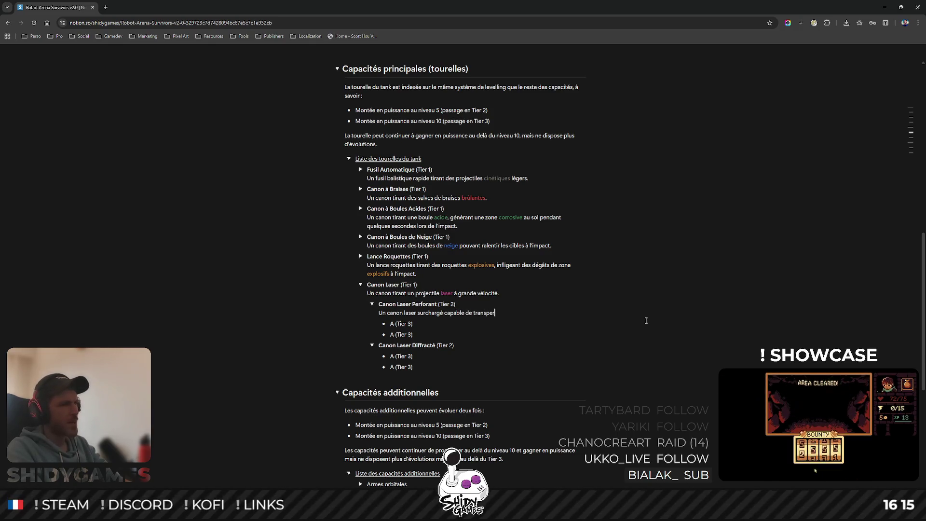
pyautogui.write('çer pl')
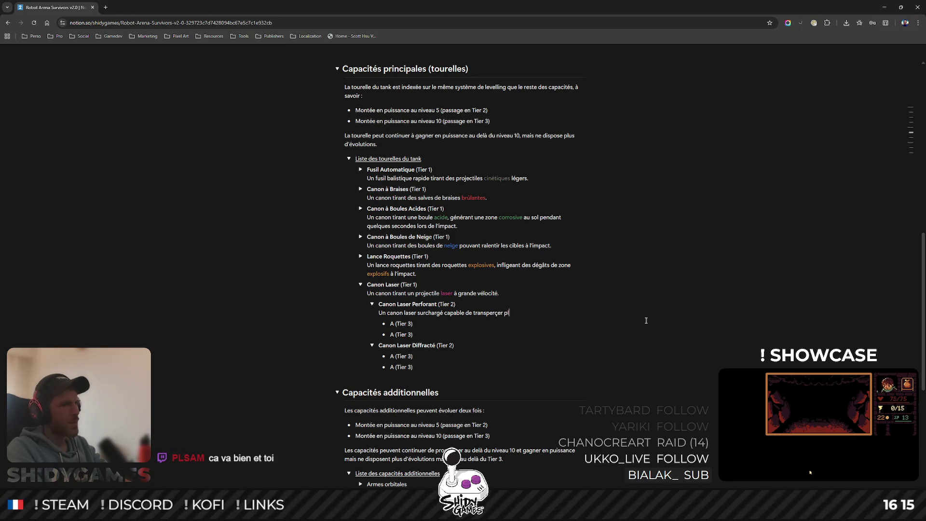
pyautogui.write('usieurs cibles')
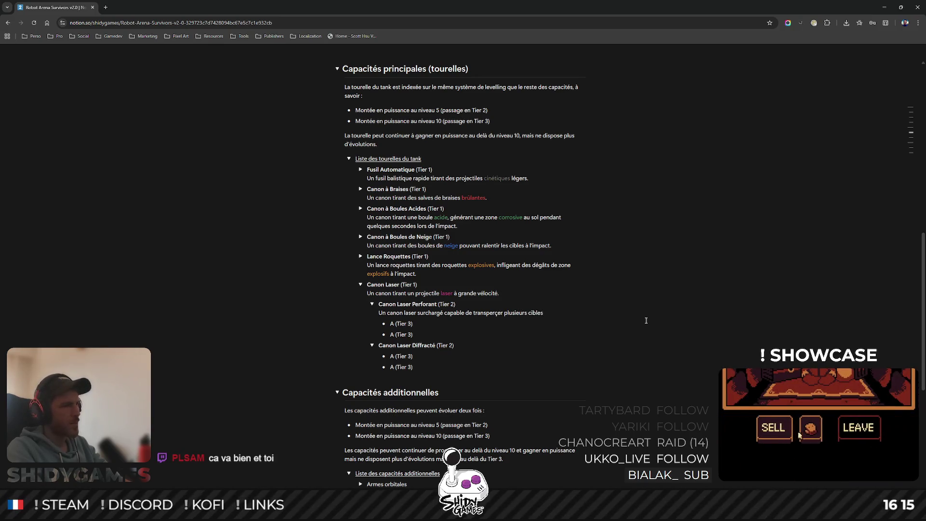
pyautogui.write(' à chaque coup.')
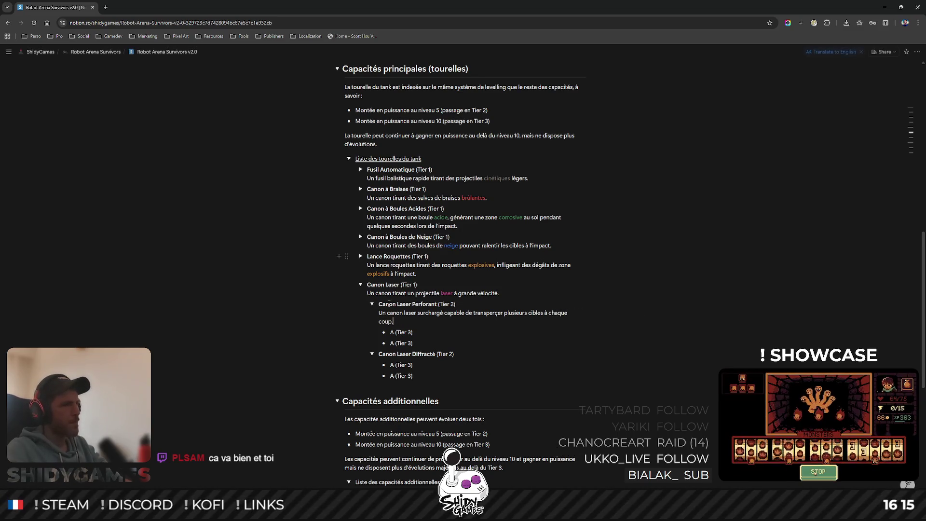
# Colour the word 'laser' in the new Perforant description pink.
pyautogui.click(404, 313)
pyautogui.hotkey('ctrl', 'shift', 'Right')
pyautogui.hotkey('ctrl', 'shift', 'h')
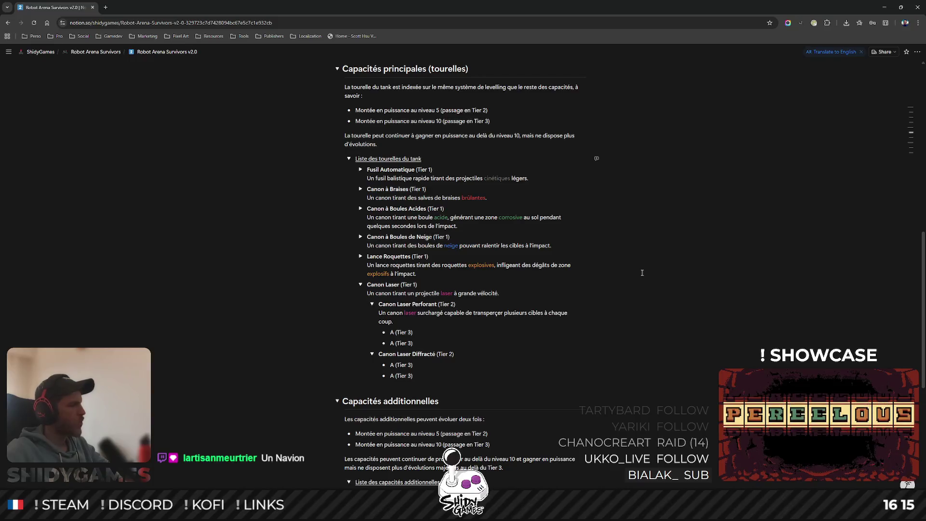
pyautogui.click(642, 273)
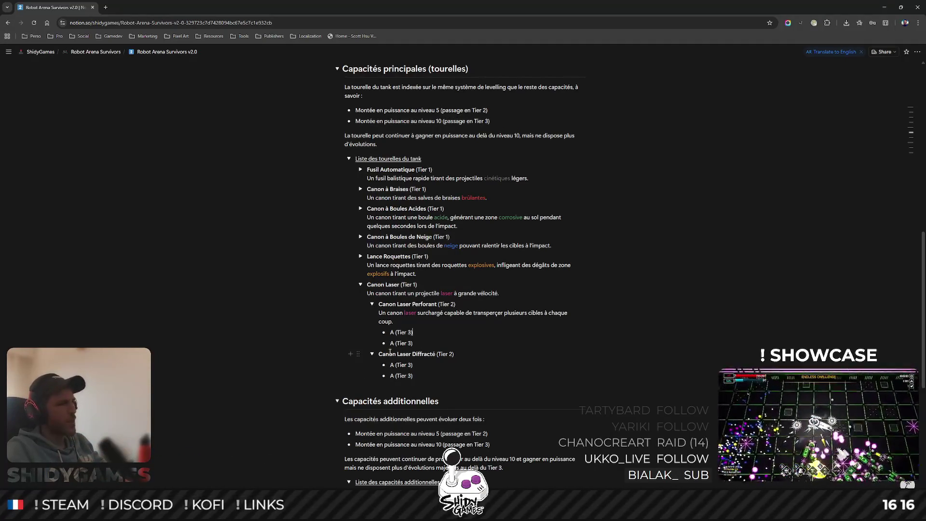
pyautogui.click(476, 350)
# Add 'Un canon laser dont les projectiles rebondissent sur la cible en direction d'une autre cible à portée.' under Diffracté.
pyautogui.press('Return')
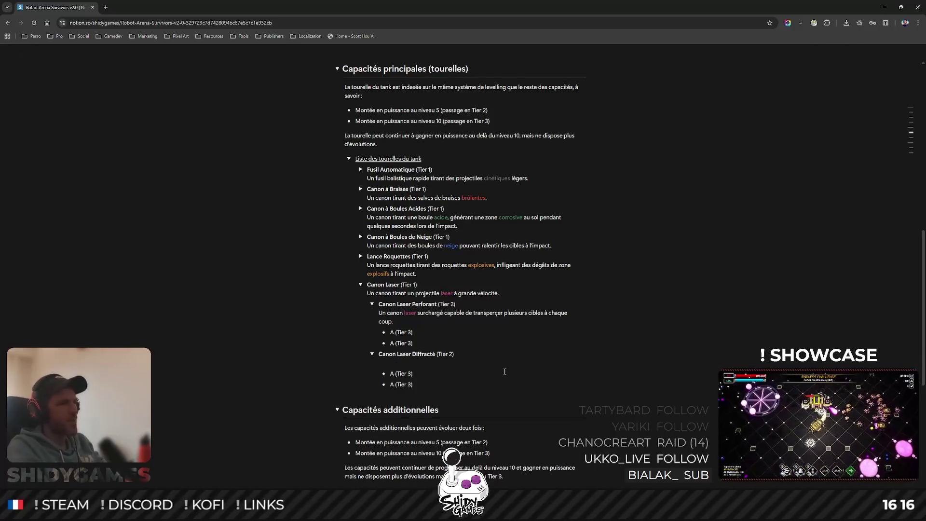
pyautogui.write('Un canon laser')
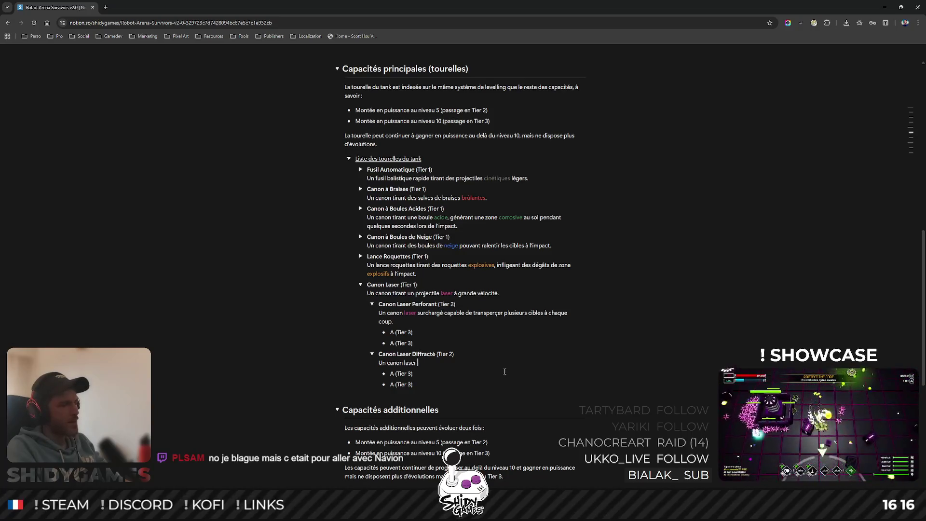
pyautogui.write('dont ')
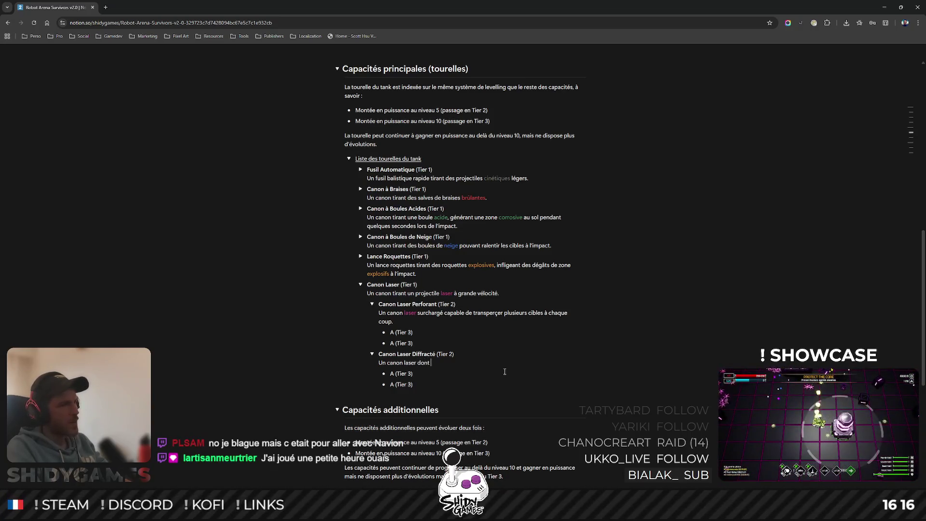
pyautogui.write('les projectiles')
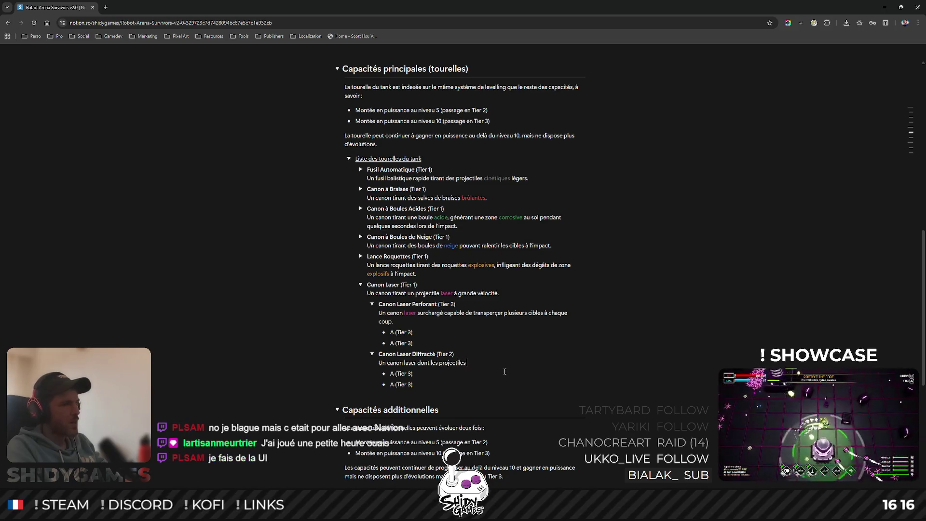
pyautogui.write(' rebondissent sur la co')
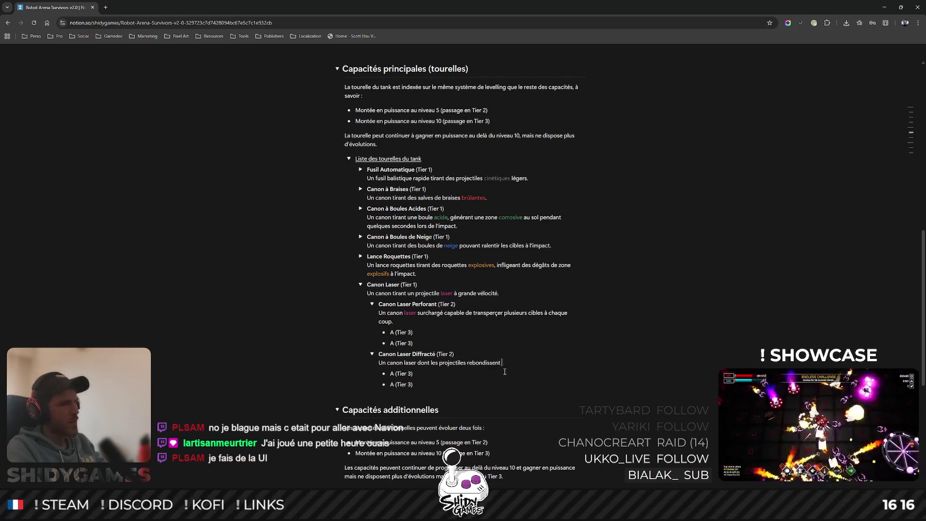
pyautogui.press('BackSpace')
pyautogui.write('i')
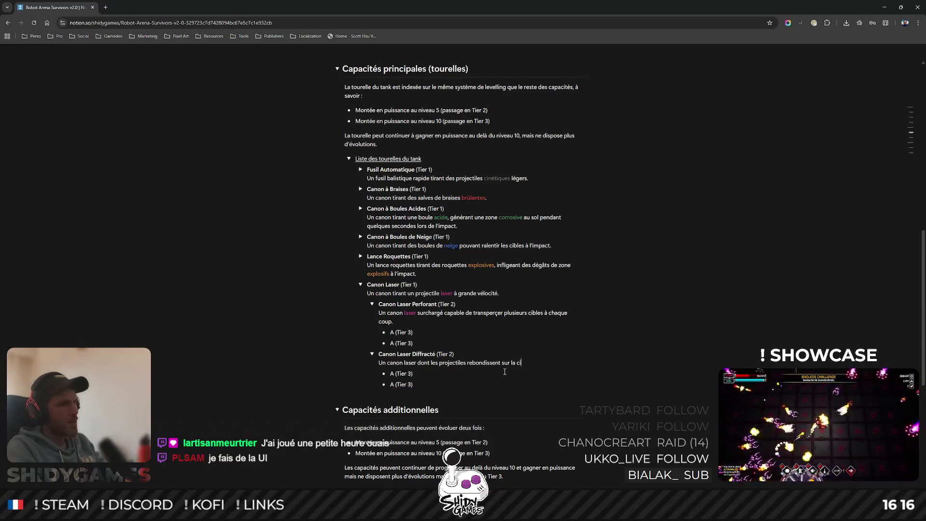
pyautogui.write('ble en directio')
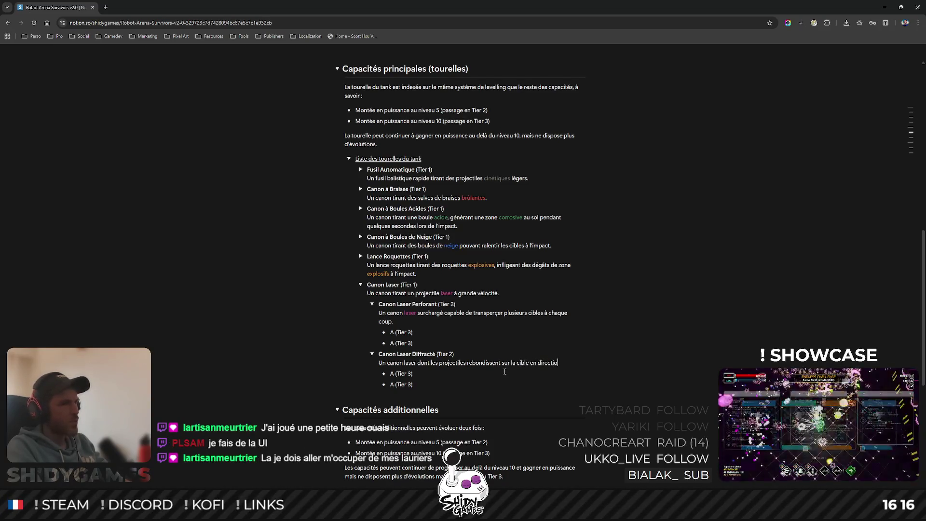
pyautogui.write("n d'une autr")
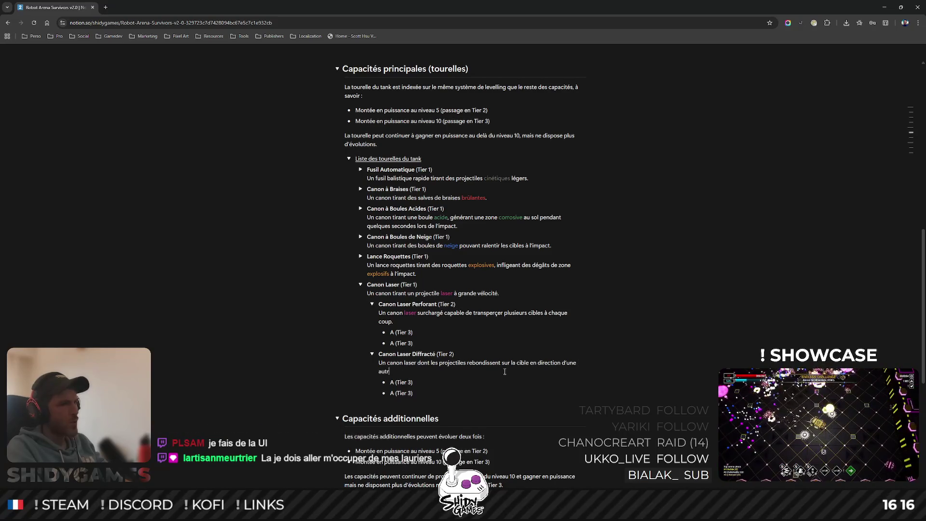
pyautogui.write('e cible à portée.')
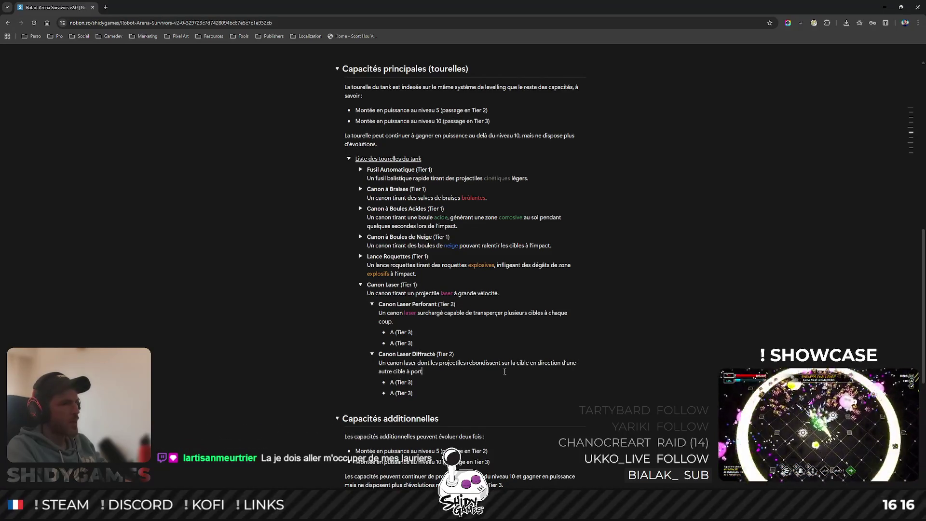
# Colour the word 'laser' in the Diffracté description pink.
pyautogui.doubleClick(410, 363)
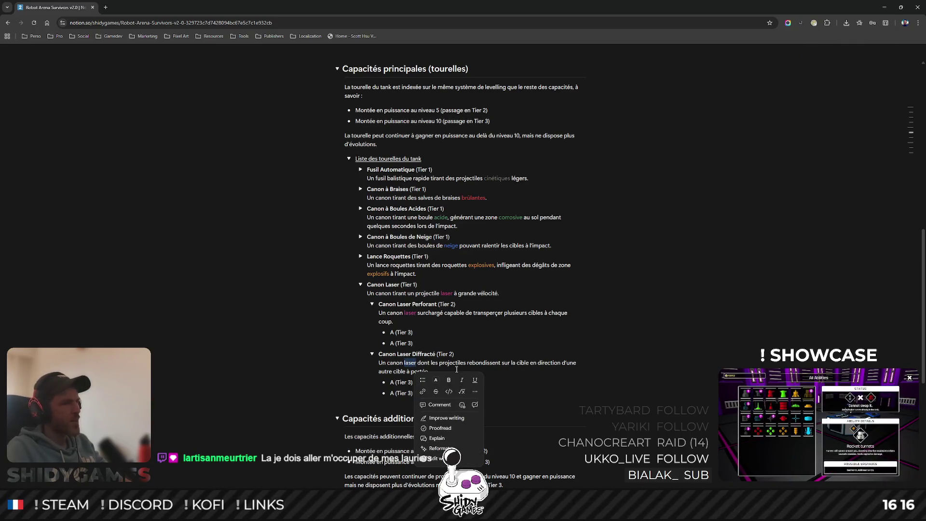
pyautogui.click(436, 379)
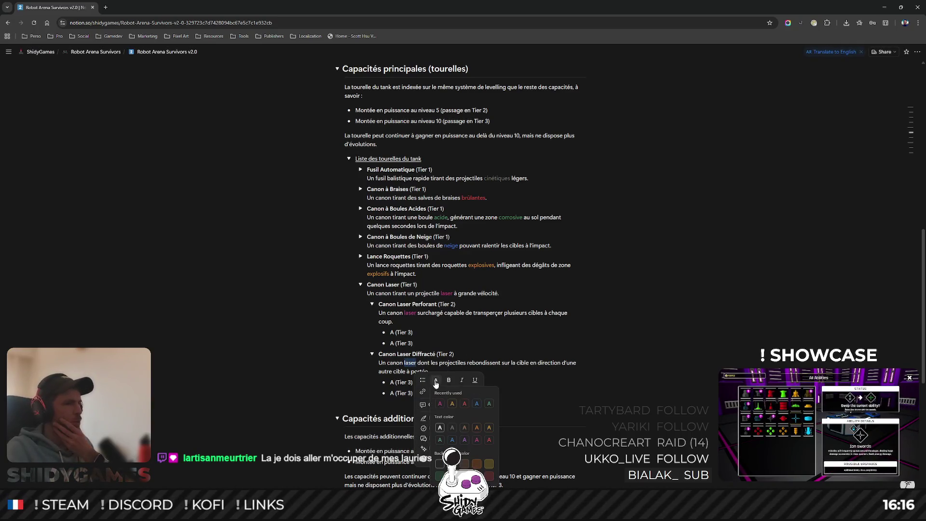
pyautogui.click(695, 345)
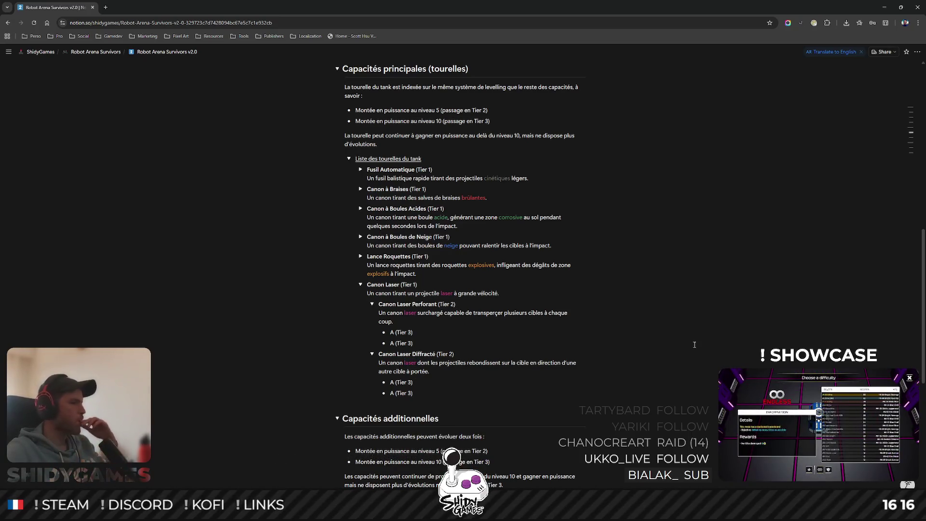
pyautogui.scroll(-3, 658, 317)
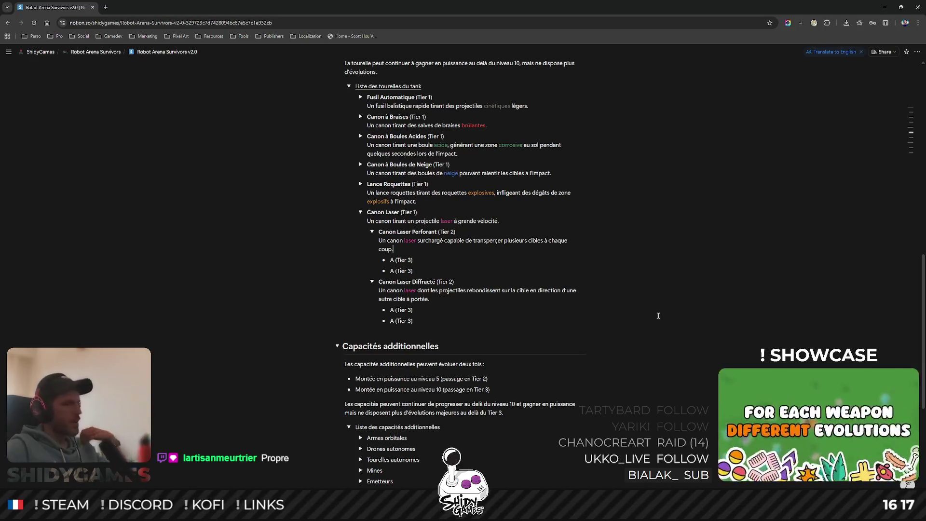
pyautogui.click(580, 245)
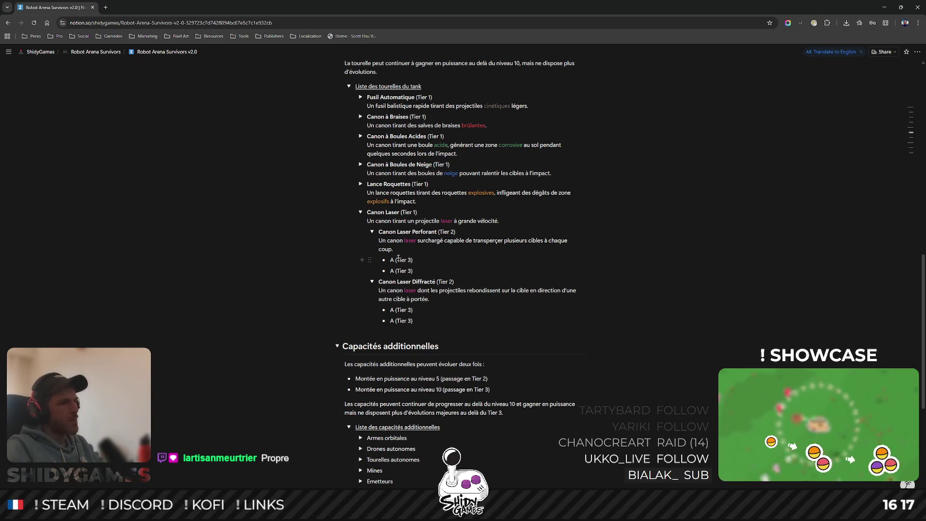
# Rename the first Tier 3 placeholder to 'Canon Laser Perforant Lourd' and make it bold.
pyautogui.hotkey('ctrl', '/')
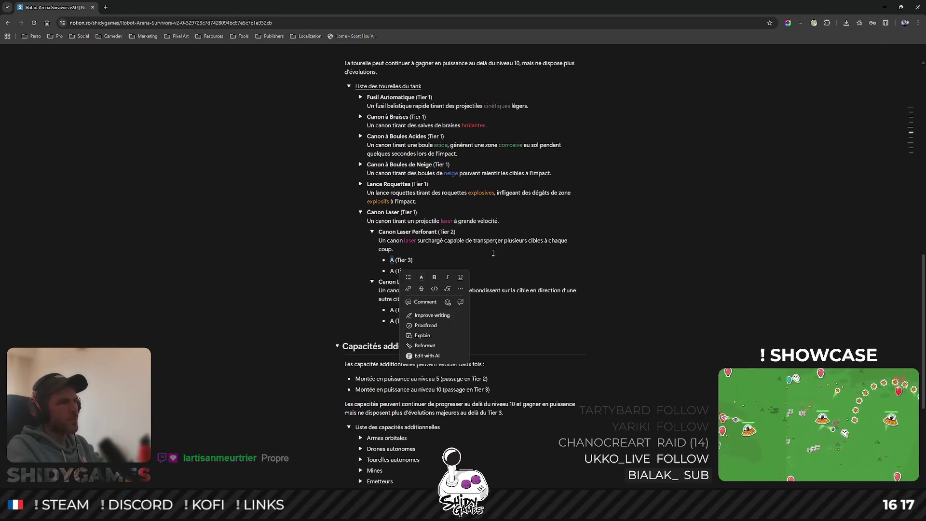
pyautogui.press('Escape')
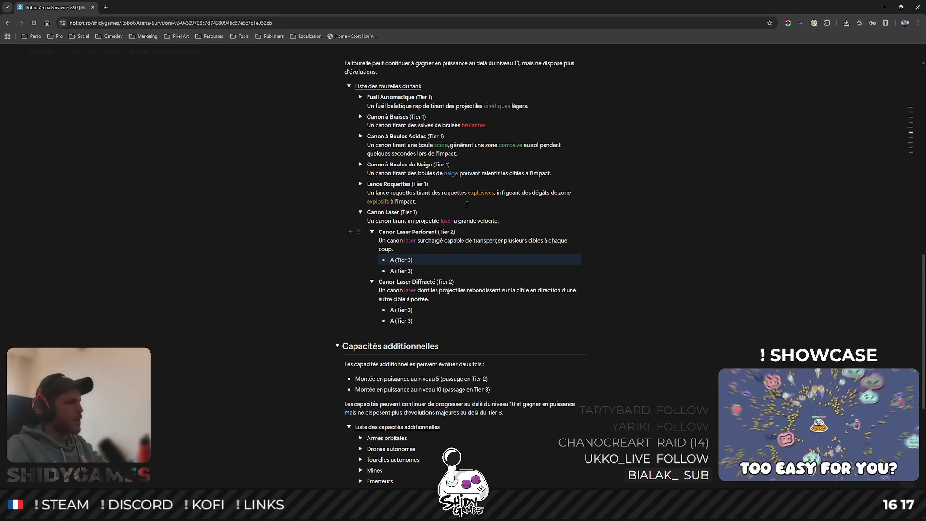
pyautogui.doubleClick(392, 260)
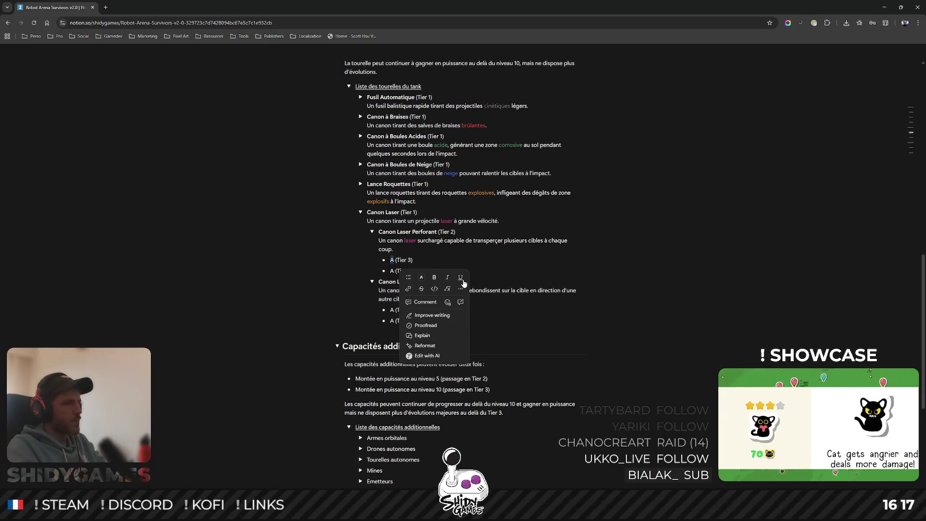
pyautogui.write('Canon Laser')
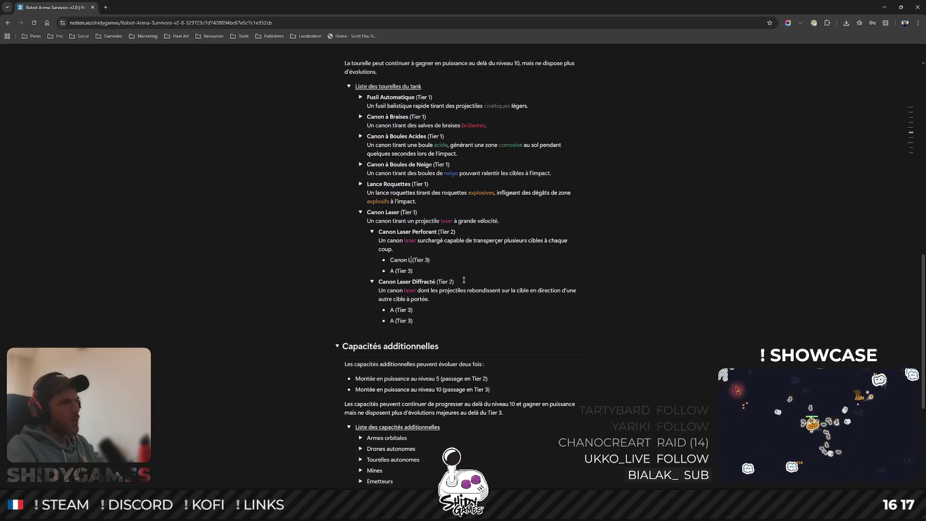
pyautogui.write(' Perforant ')
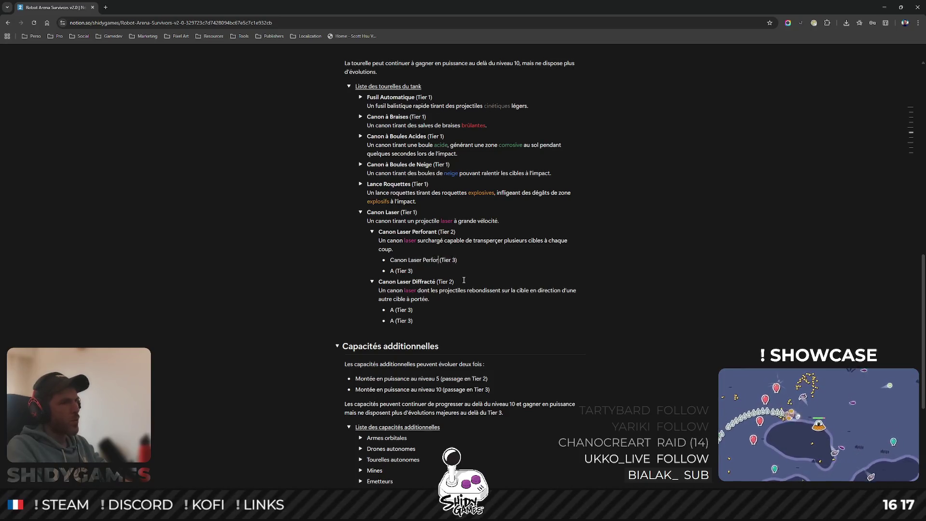
pyautogui.write('Lourd')
pyautogui.hotkey('ctrl', 'shift', 'Left')
pyautogui.hotkey('ctrl', 'shift', 'Left')
pyautogui.hotkey('ctrl', 'shift', 'Left')
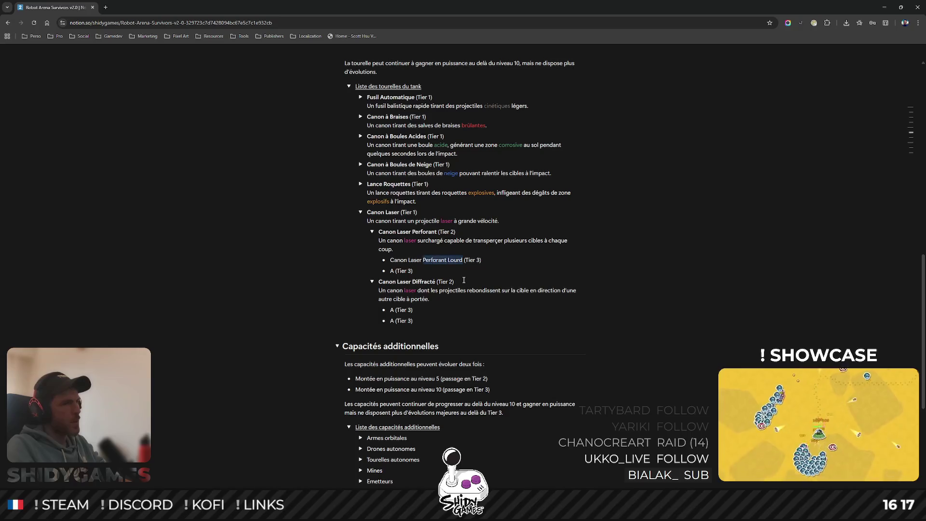
pyautogui.click(502, 277)
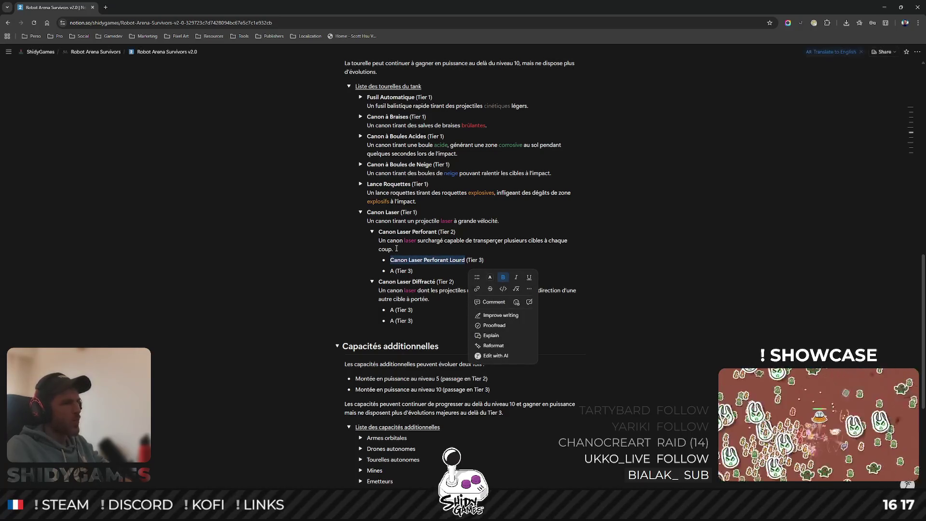
# Copy the Tier 2 Perforant description onto a new line under the Lourd name.
pyautogui.hotkey('shift', 'Up')
pyautogui.hotkey('shift', 'Up')
pyautogui.hotkey('ctrl', 'c')
pyautogui.click(503, 261)
pyautogui.hotkey('shift', 'Return')
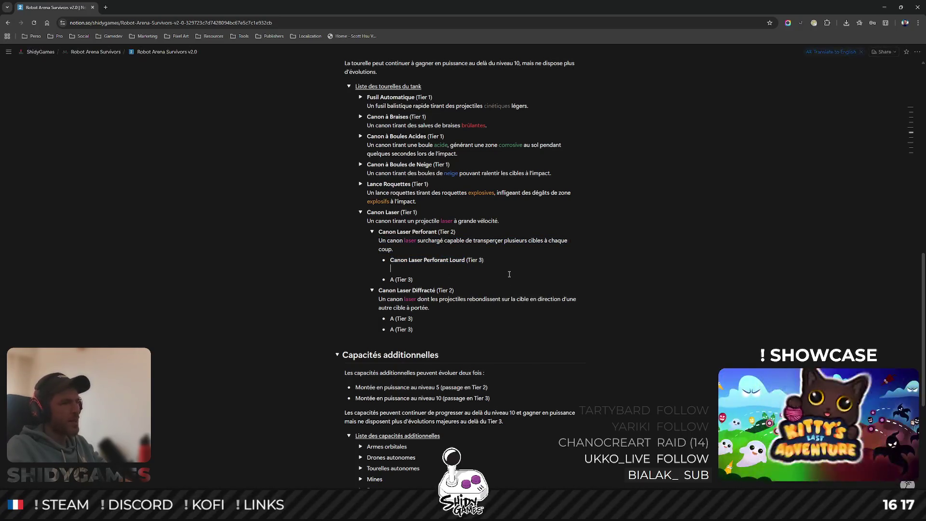
pyautogui.hotkey('ctrl', 'v')
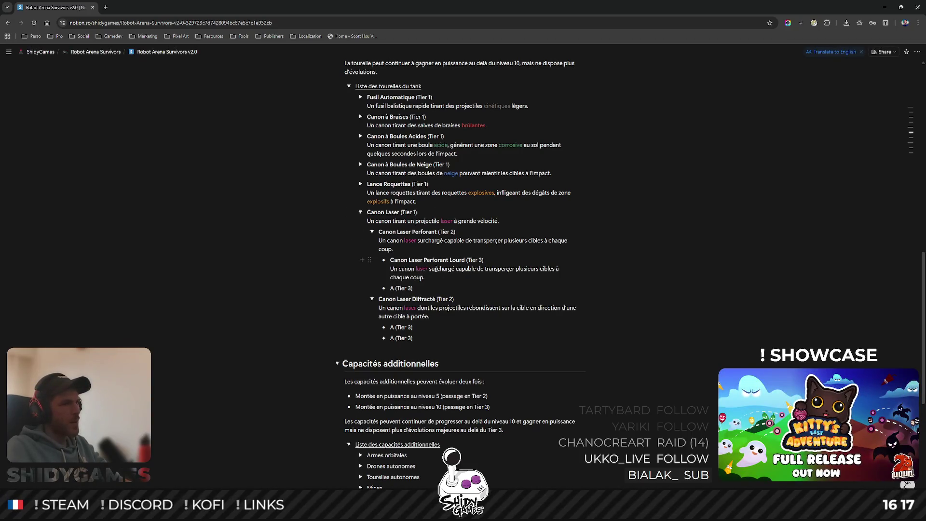
# Edit the copied description to say 'laser lourd' and pierce 'd'avantage de cibles'.
pyautogui.click(429, 268)
pyautogui.write('lourd')
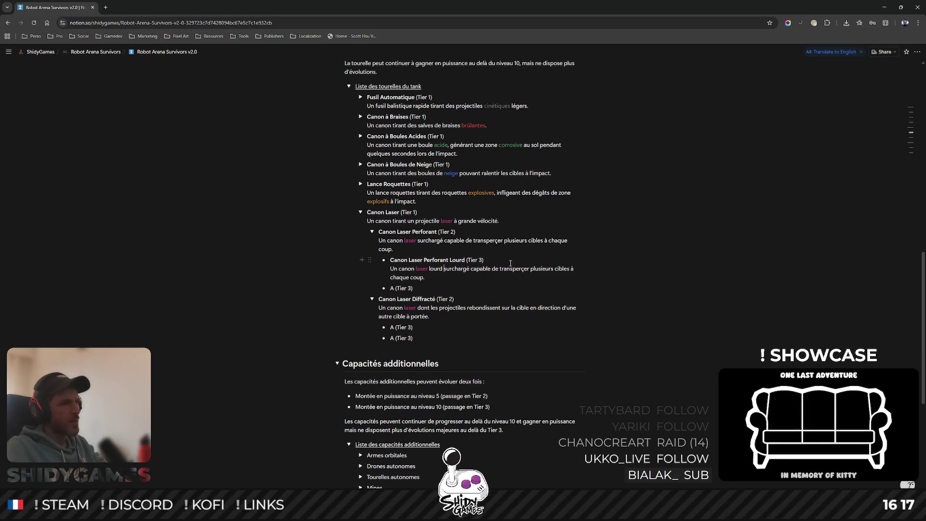
pyautogui.click(530, 268)
pyautogui.write("d'avanta")
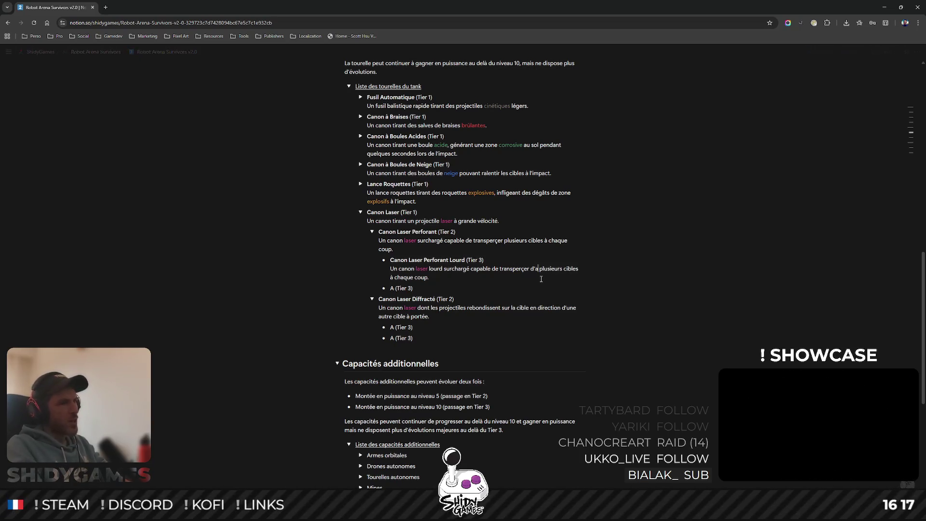
pyautogui.write('ge')
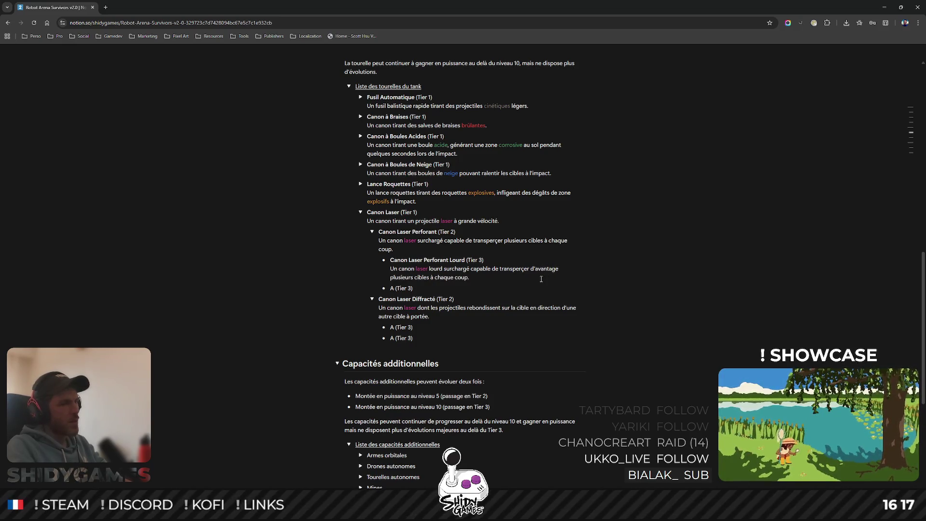
pyautogui.hotkey('ctrl', 'shift', 'Right')
pyautogui.hotkey('ctrl', 'shift', 'Right')
pyautogui.write('de cib')
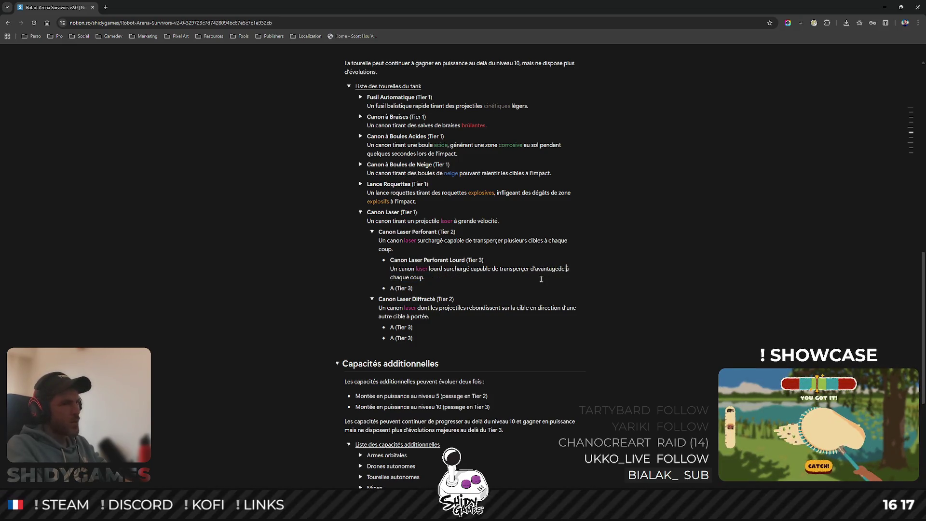
pyautogui.write('les')
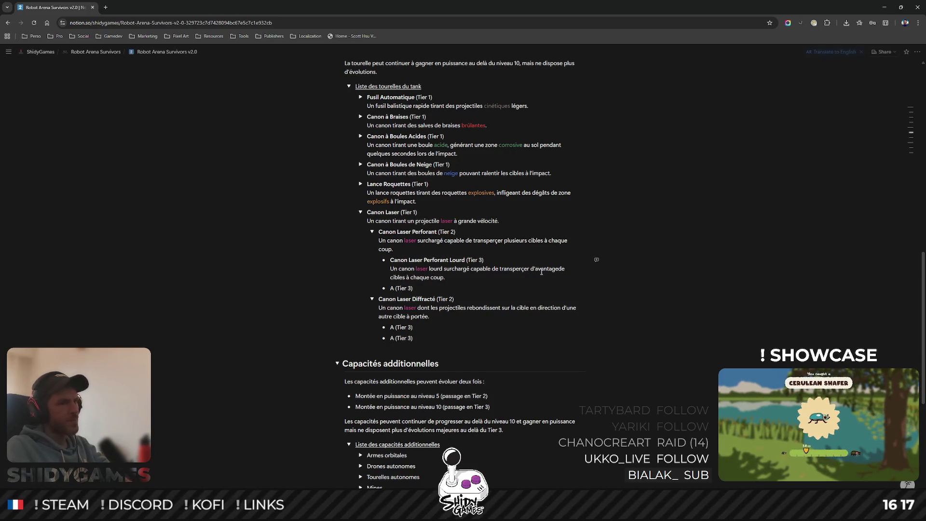
pyautogui.click(558, 268)
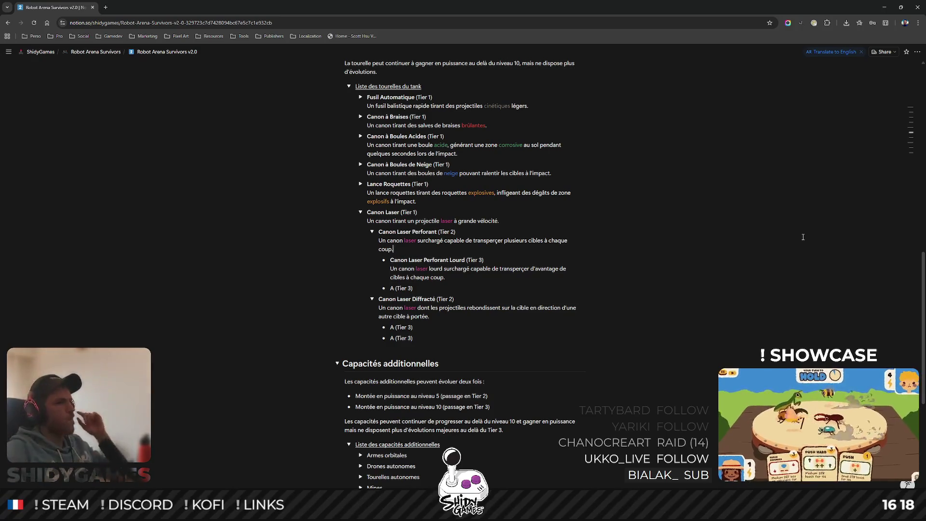
# Rename the second Tier 3 placeholder to bold 'Canon Laser Perforant à Répétition'.
pyautogui.doubleClick(391, 288)
pyautogui.write('Canon Las')
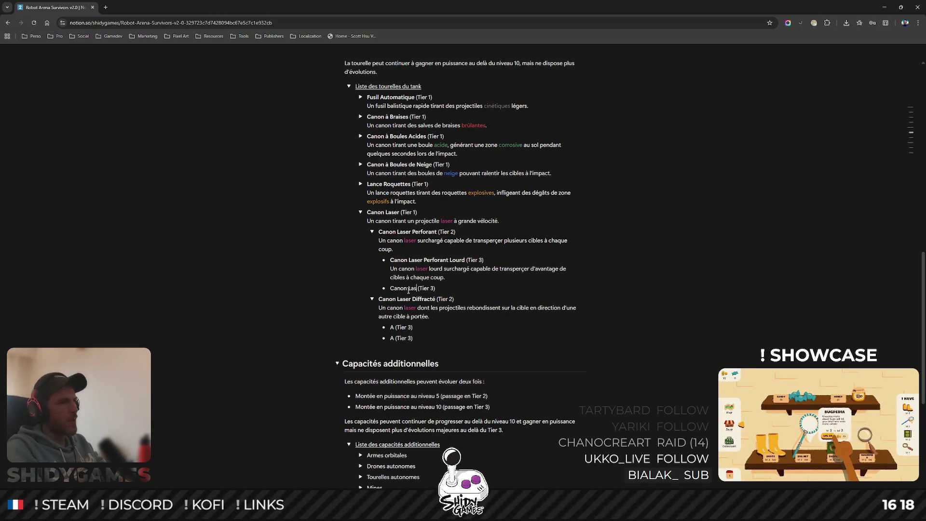
pyautogui.write('er Perforant à Répétition')
pyautogui.hotkey('ctrl', 'shift', 'Left')
pyautogui.hotkey('ctrl', 'shift', 'Left')
pyautogui.hotkey('ctrl', 'shift', 'Left')
pyautogui.hotkey('ctrl', 'b')
pyautogui.press('End')
pyautogui.hotkey('shift', 'Return')
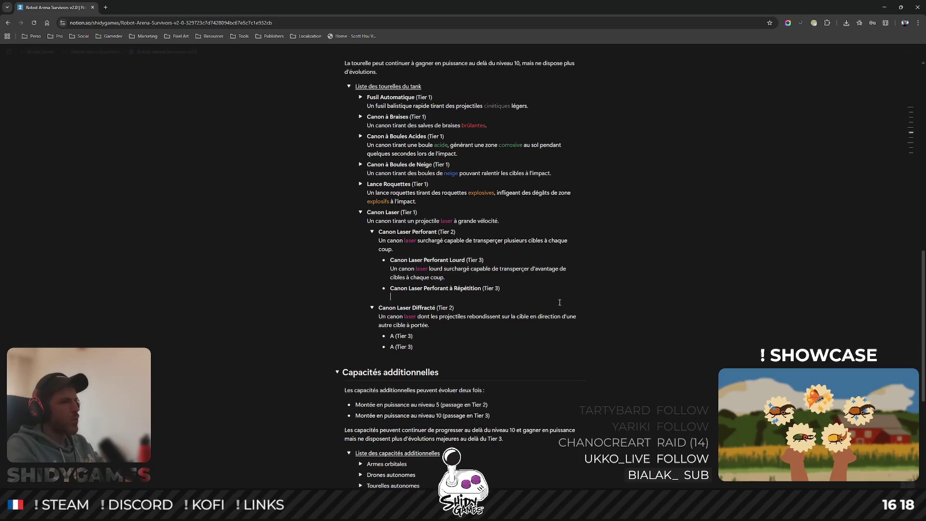
# Paste the Perforant description under it and insert 'à rafales, capable'.
pyautogui.write('Un')
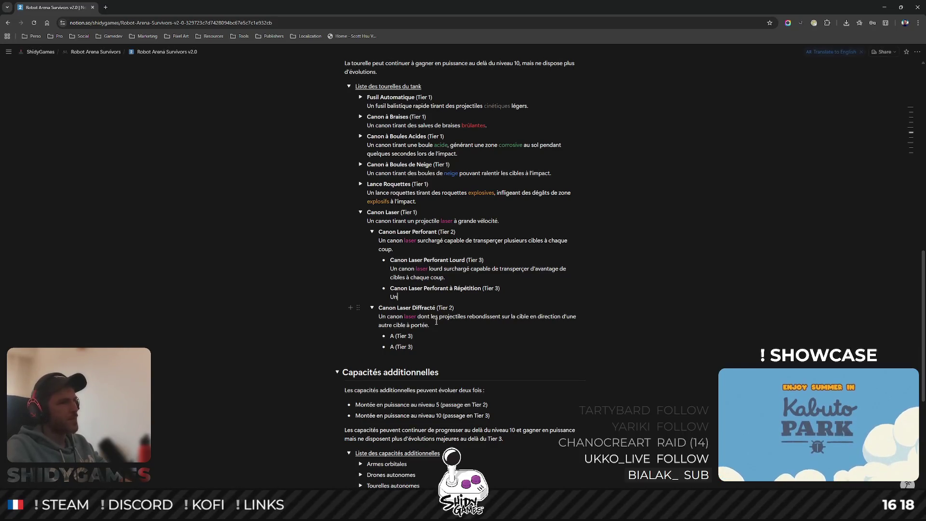
pyautogui.moveTo(379, 241); pyautogui.dragTo(394, 249)
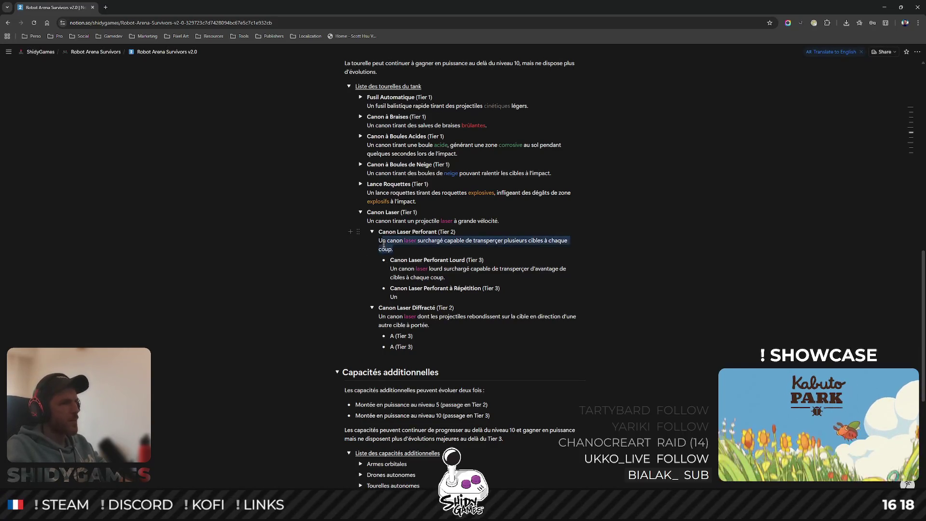
pyautogui.hotkey('ctrl', 'c')
pyautogui.doubleClick(393, 297)
pyautogui.hotkey('ctrl', 'v')
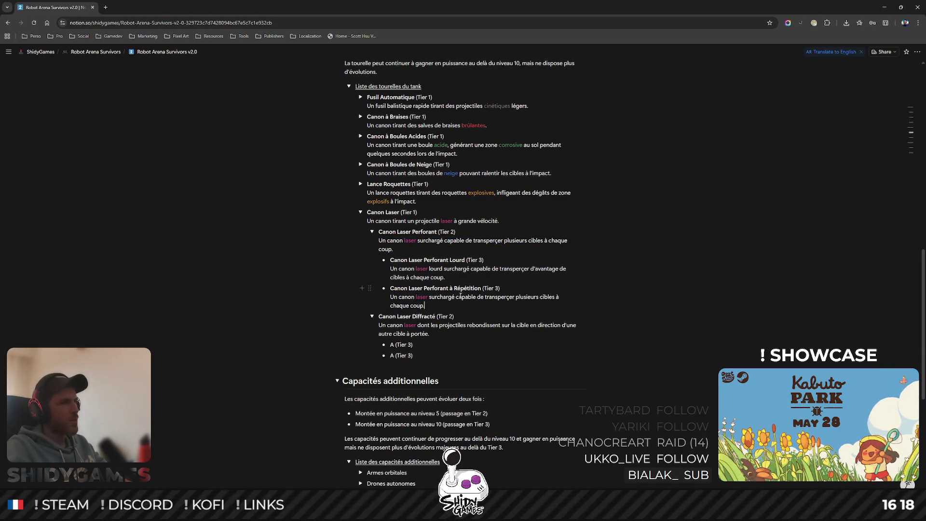
pyautogui.write('à rafales, capable')
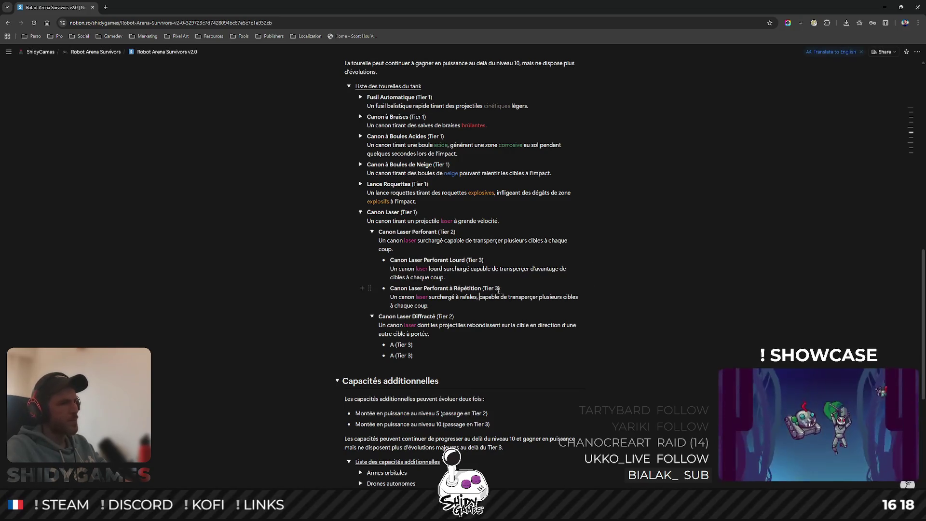
pyautogui.click(439, 304)
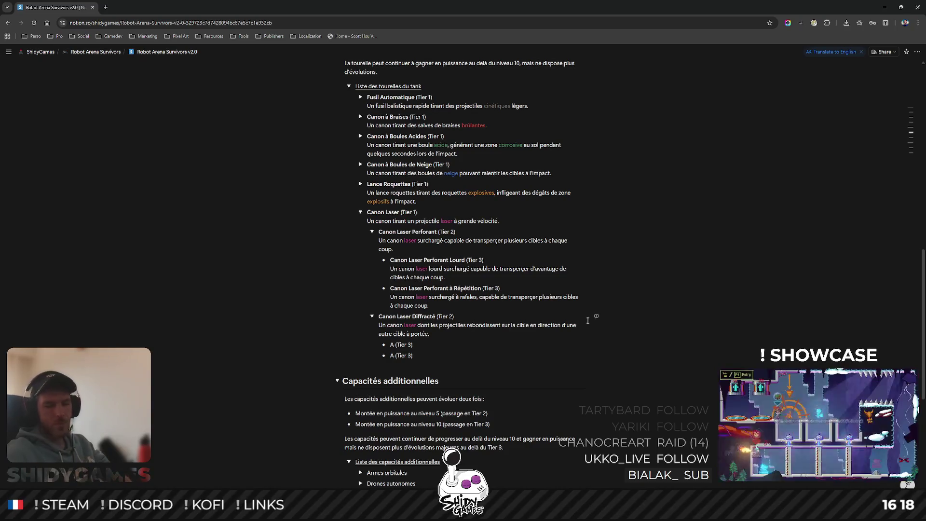
pyautogui.scroll(-1, 469, 157)
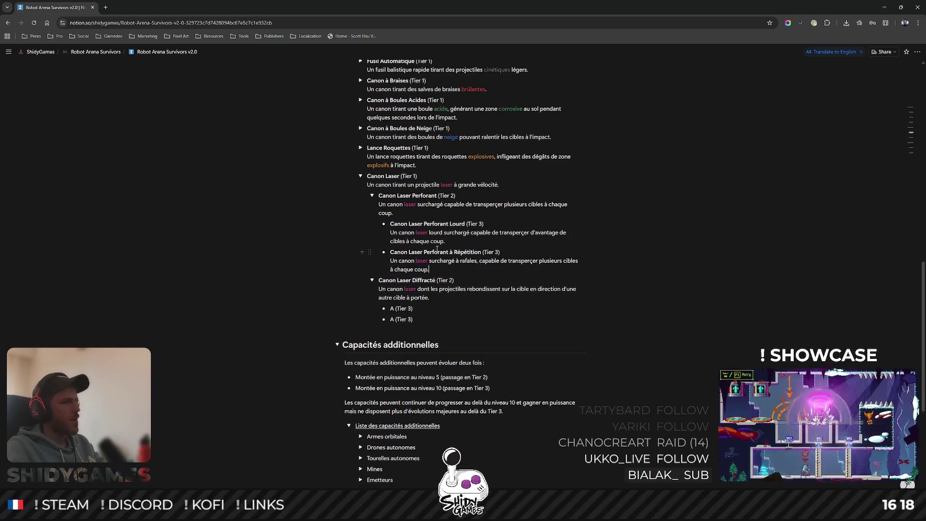
# Fold Canon Laser Perforant and place the cursor in the first Diffracté Tier 3 placeholder.
pyautogui.scroll(2, 437, 249)
pyautogui.scroll(-1, 386, 239)
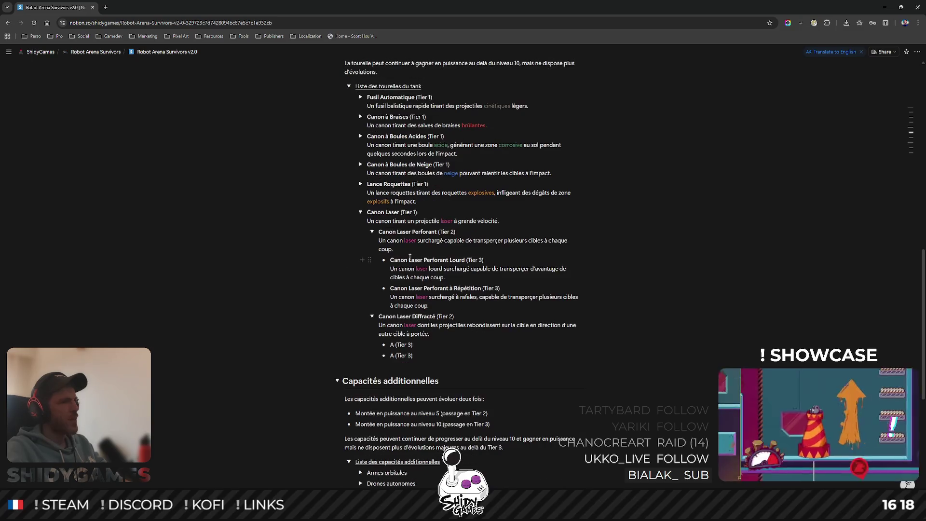
pyautogui.click(372, 232)
pyautogui.scroll(-1, 458, 258)
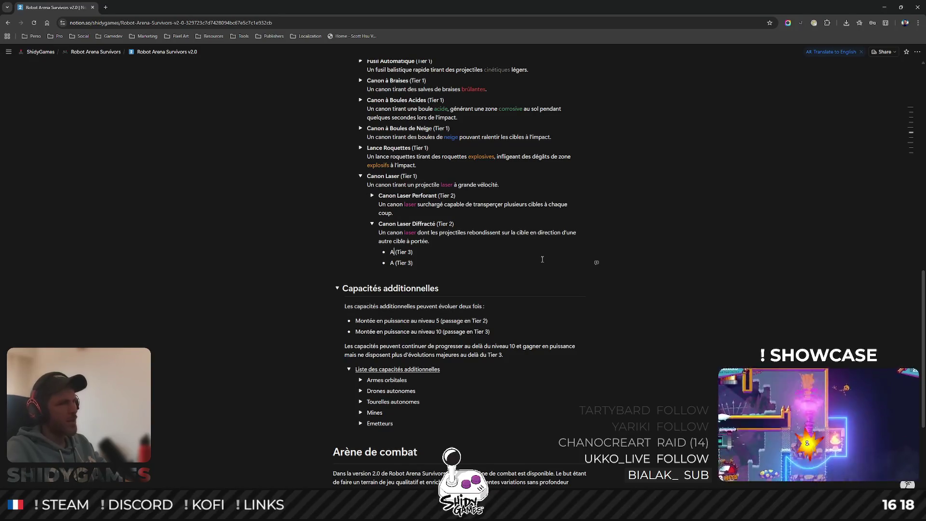
pyautogui.hotkey('shift', 'Left')
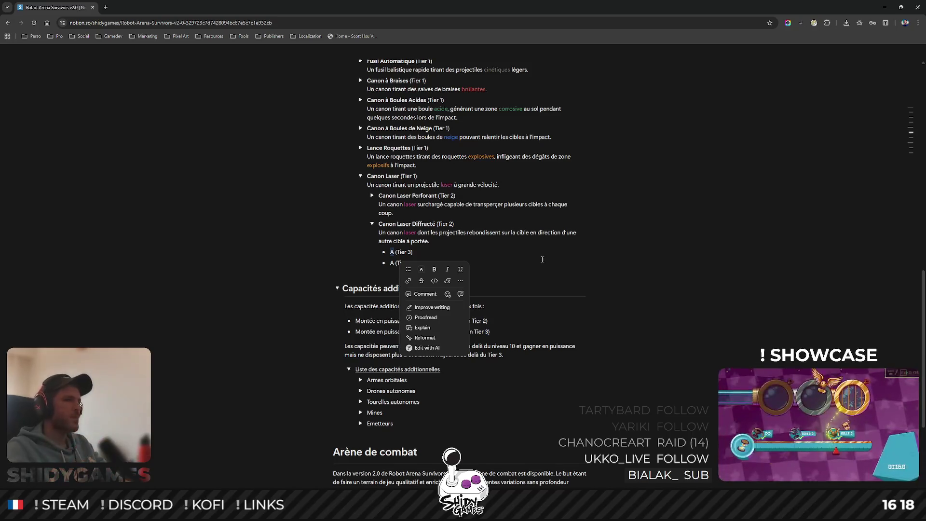
pyautogui.click(435, 258)
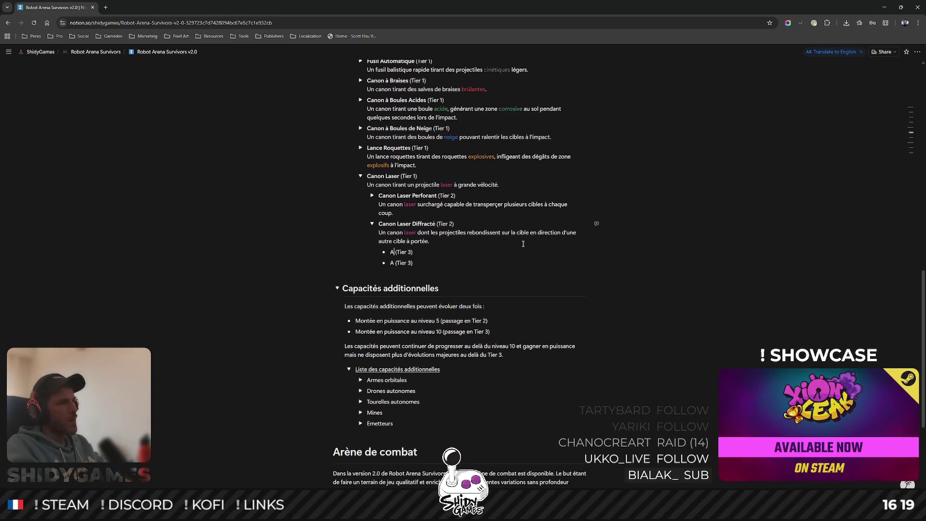
# Name the two Diffracté Tier 3 bullets 'Canon Laser Diffracté à Plasma Chaud' and '… à Plasma Froid'.
pyautogui.press('BackSpace')
pyautogui.write('Canon L')
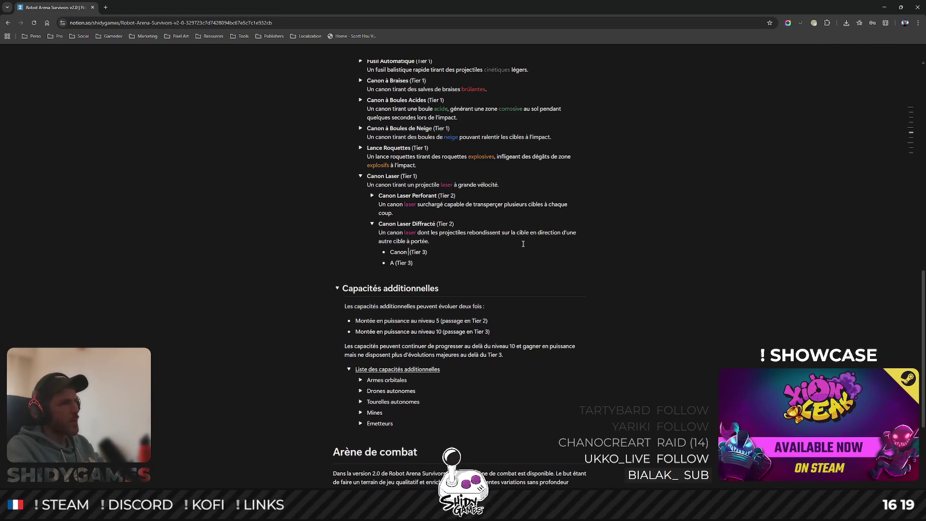
pyautogui.write('aser Diffra')
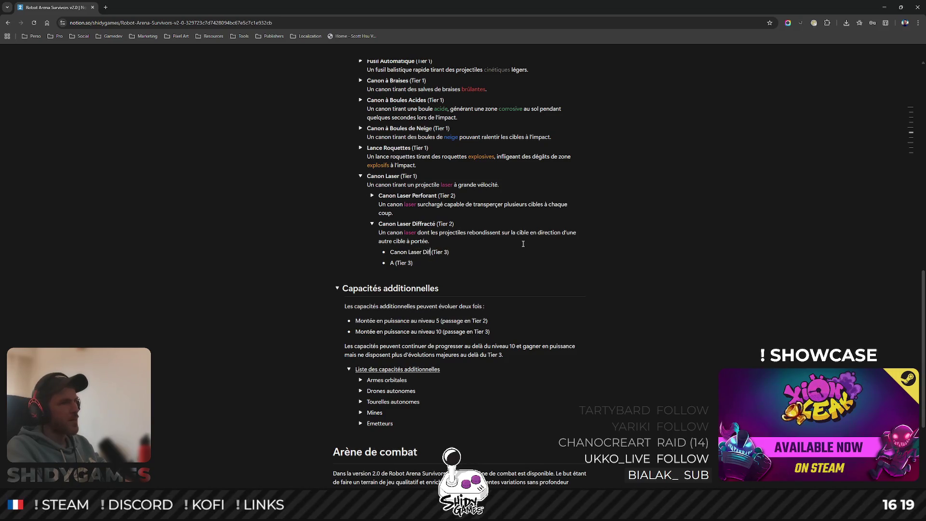
pyautogui.write('cté à Plas')
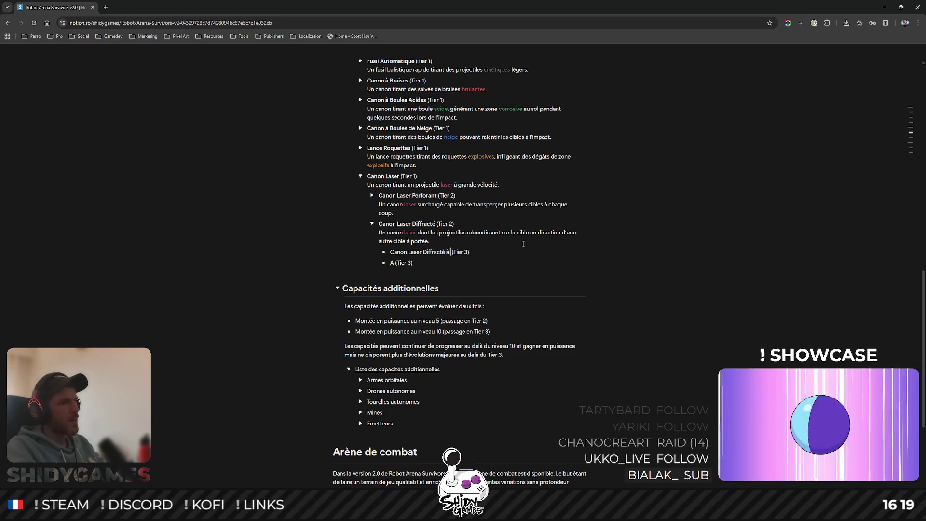
pyautogui.write('ma Chaud')
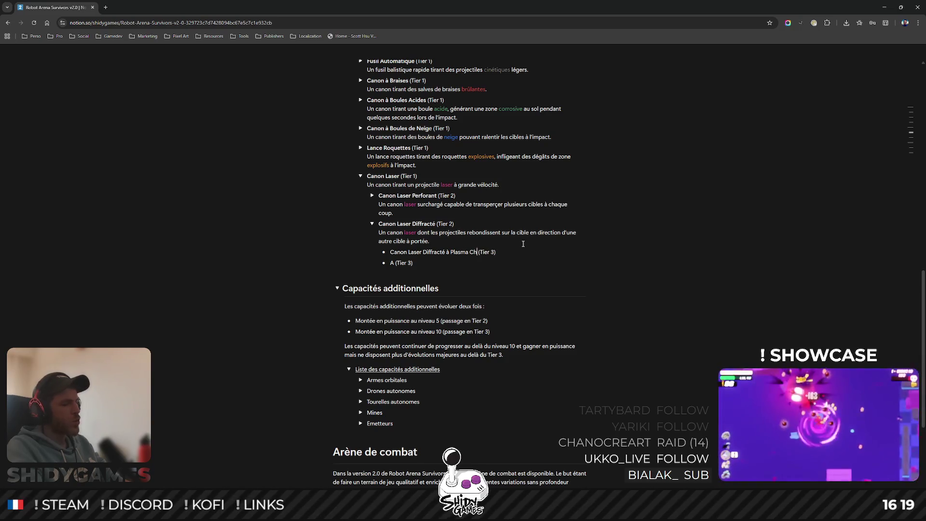
pyautogui.doubleClick(392, 262)
pyautogui.write('Canon Laser')
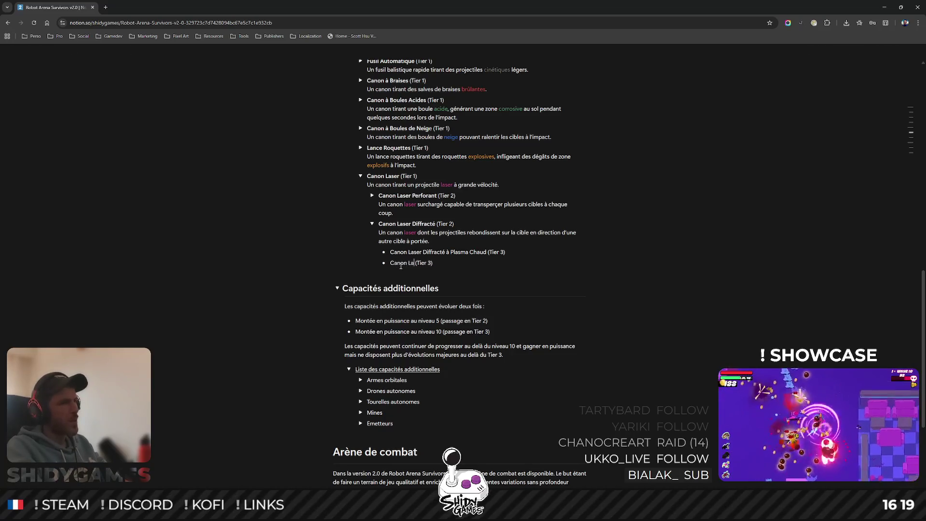
pyautogui.write(' Diffrac')
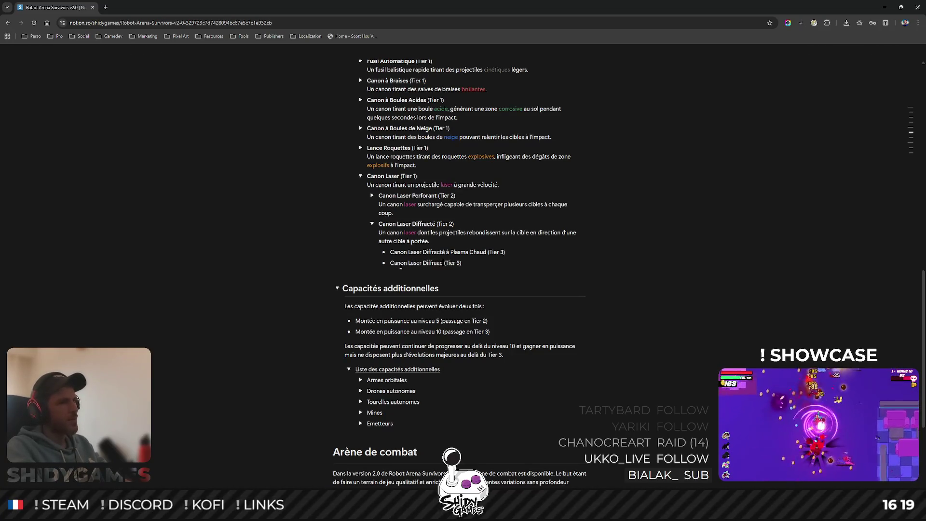
pyautogui.write('té à Plasma Fro')
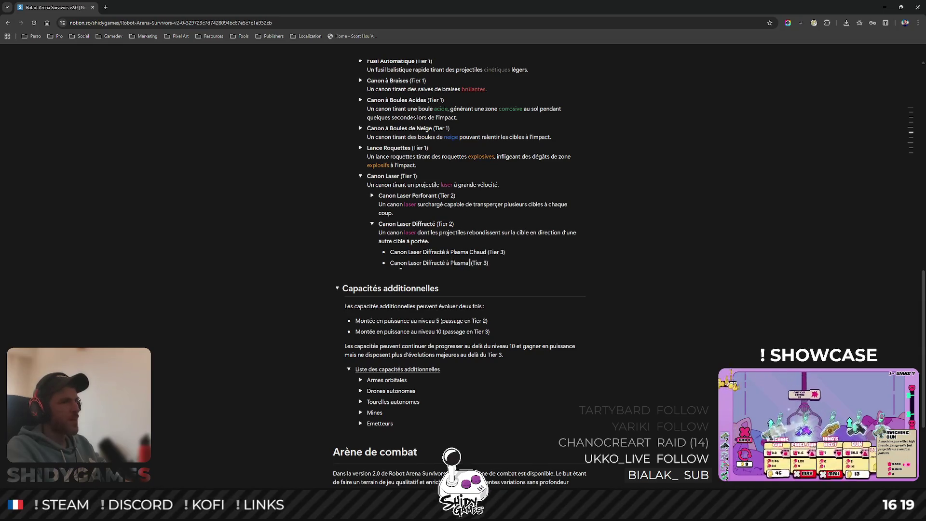
pyautogui.write('id')
# Paste the Diffracté bouncing-laser description under both Plasma Chaud and Plasma Froid.
pyautogui.click(524, 253)
pyautogui.moveTo(428, 240); pyautogui.dragTo(381, 232)
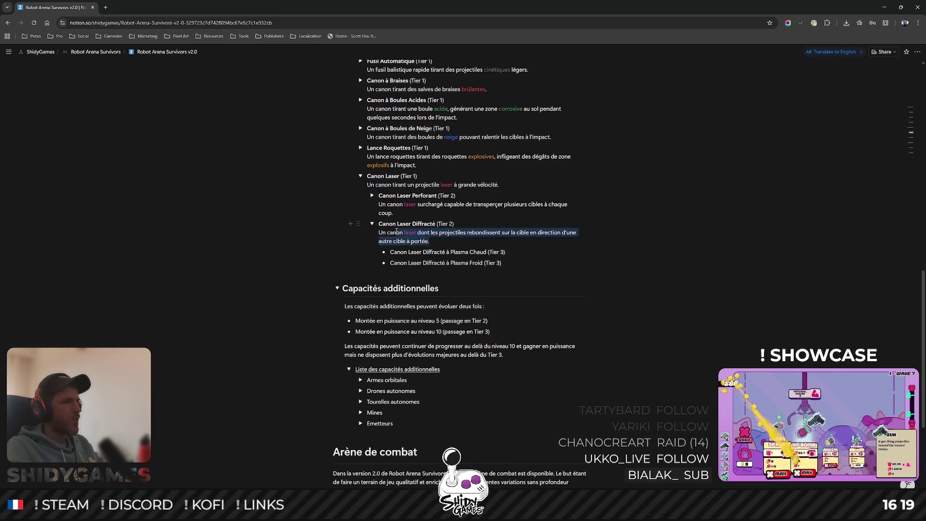
pyautogui.click(518, 251)
pyautogui.hotkey('shift', 'Return')
pyautogui.hotkey('ctrl', 'v')
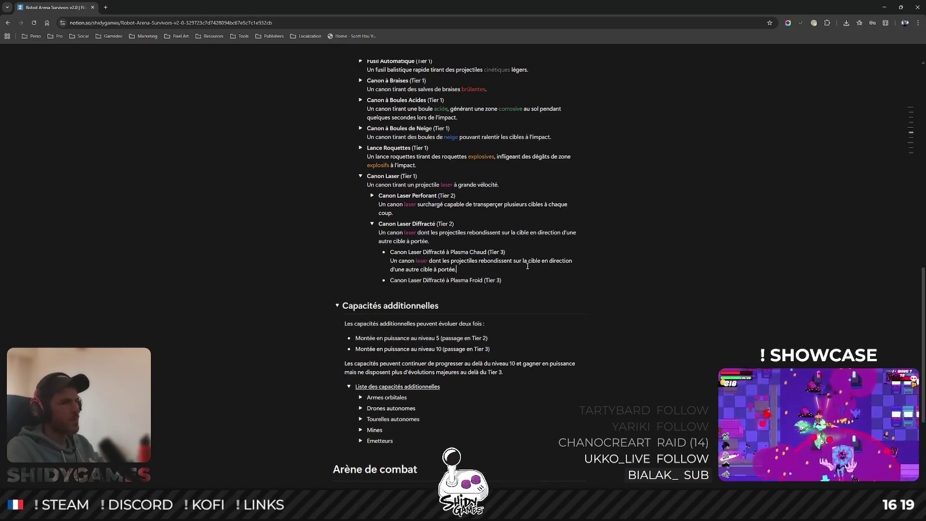
pyautogui.click(511, 281)
pyautogui.hotkey('shift', 'Return')
pyautogui.hotkey('ctrl', 'v')
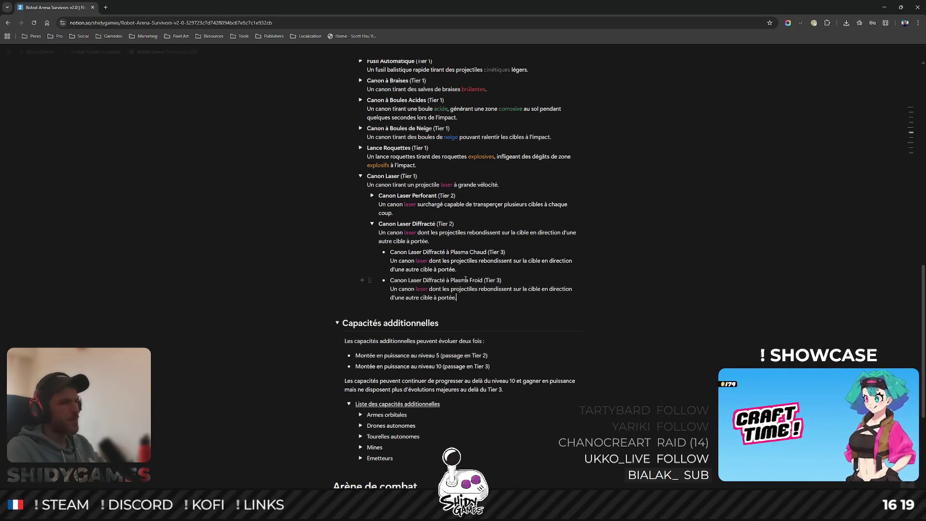
# Bold both Plasma names and remove 'Laser' from each.
pyautogui.moveTo(392, 252); pyautogui.dragTo(485, 250)
pyautogui.hotkey('ctrl', 'b')
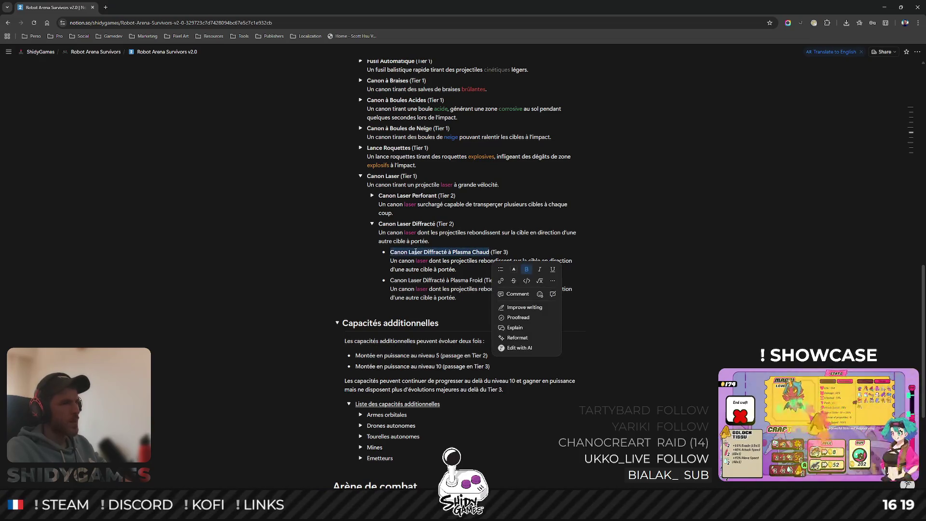
pyautogui.click(418, 251)
pyautogui.doubleClick(409, 252)
pyautogui.press('BackSpace')
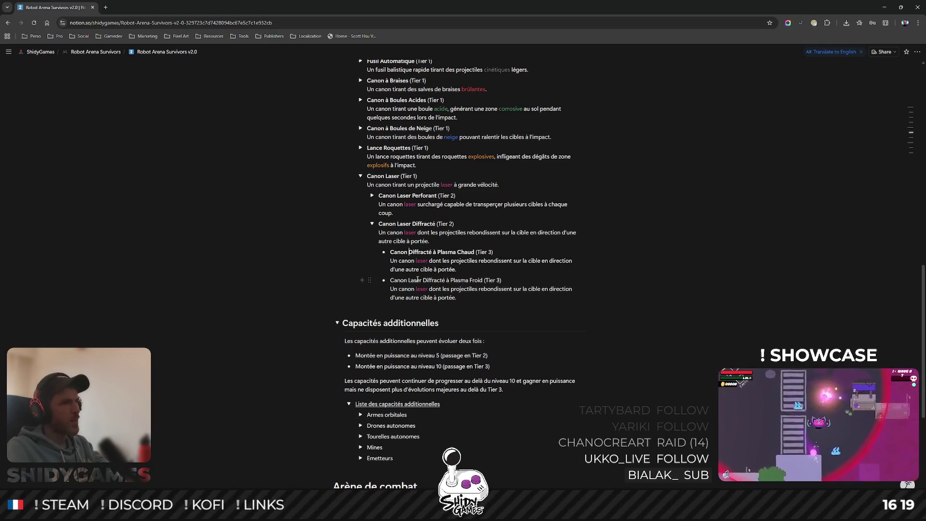
pyautogui.doubleClick(411, 280)
pyautogui.press('BackSpace')
pyautogui.moveTo(391, 280); pyautogui.dragTo(468, 277)
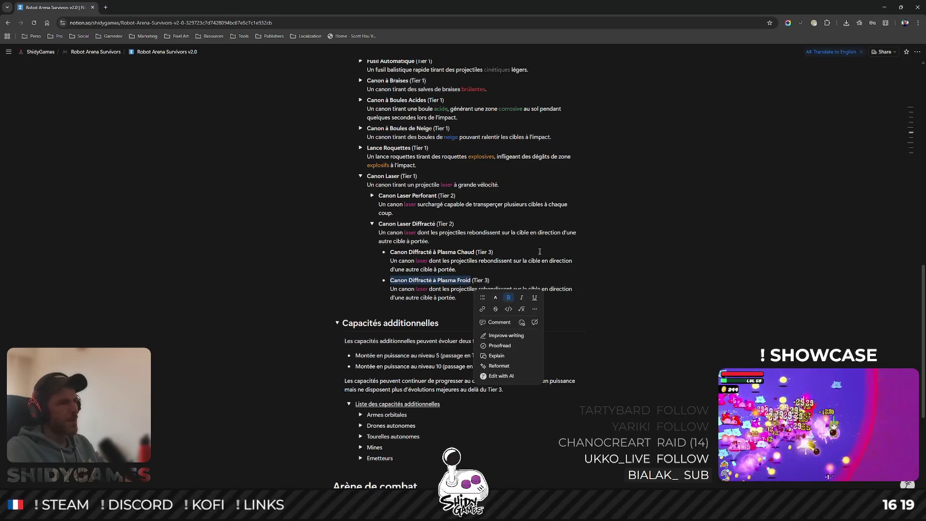
pyautogui.hotkey('ctrl', 'b')
pyautogui.scroll(-1, 504, 245)
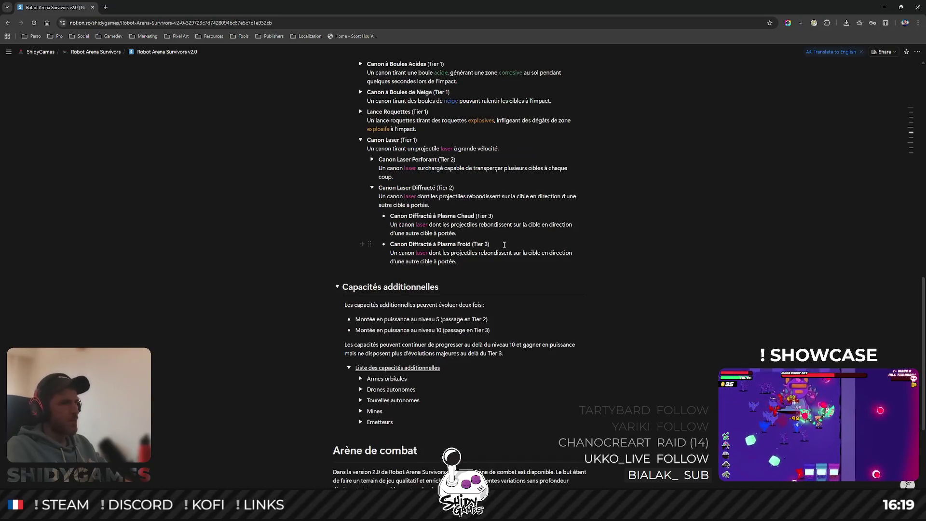
pyautogui.rightClick(420, 225)
# Replace 'laser' in the Plasma Chaud description with a coloured 'à plasma chaud'.
pyautogui.press('Escape')
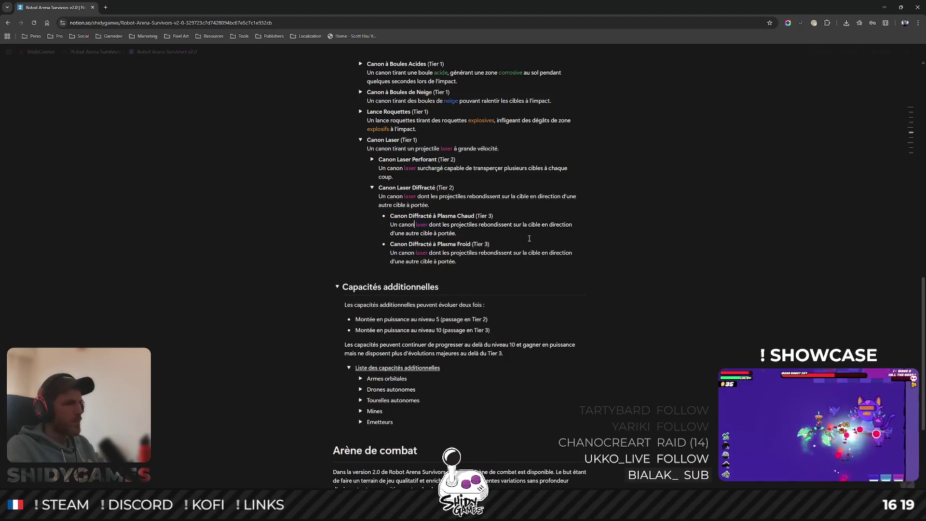
pyautogui.write('à')
pyautogui.hotkey('shift', 'Right')
pyautogui.hotkey('shift', 'Right')
pyautogui.hotkey('shift', 'Right')
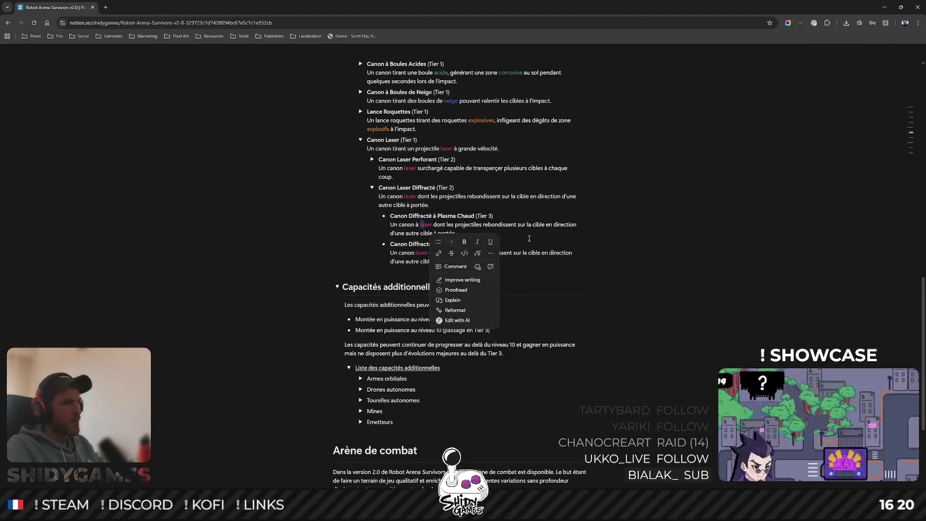
pyautogui.write('plasma')
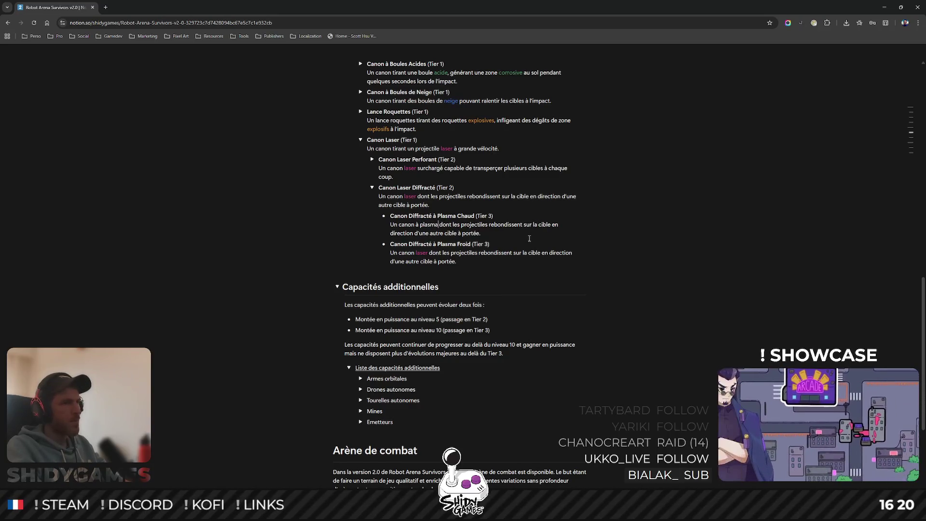
pyautogui.write(' chaud')
pyautogui.hotkey('ctrl', 'shift', 'Left')
pyautogui.hotkey('ctrl', 'shift', 'Left')
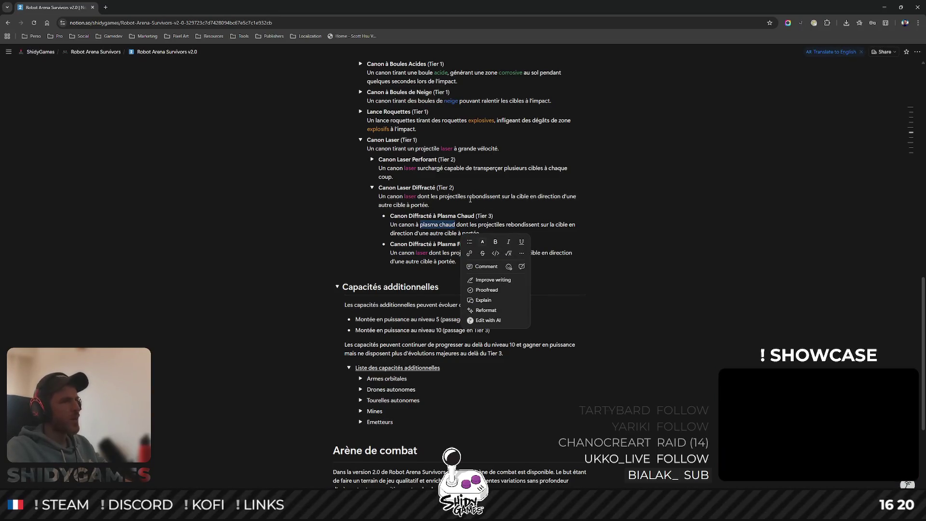
pyautogui.click(482, 242)
pyautogui.click(510, 269)
pyautogui.click(641, 204)
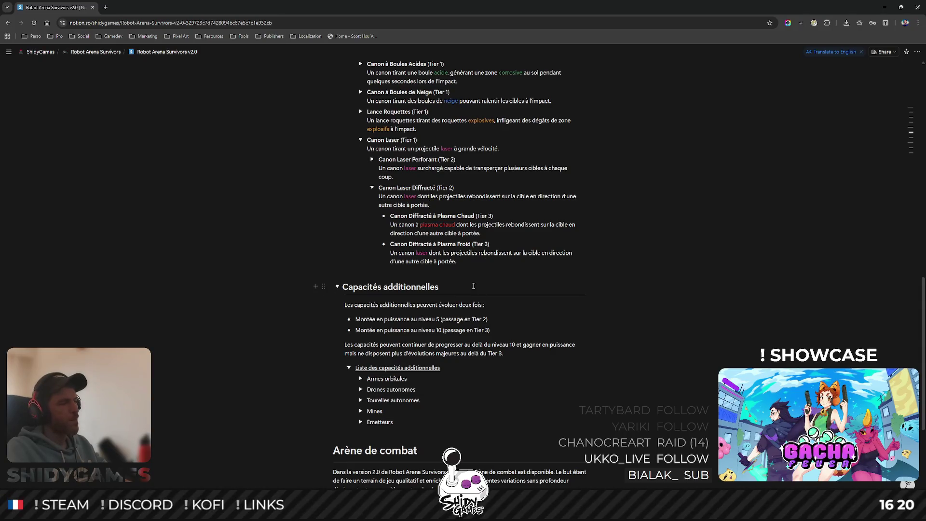
# Remove 'chaud' from the description and colour 'plasma' pink.
pyautogui.moveTo(420, 224); pyautogui.dragTo(455, 225)
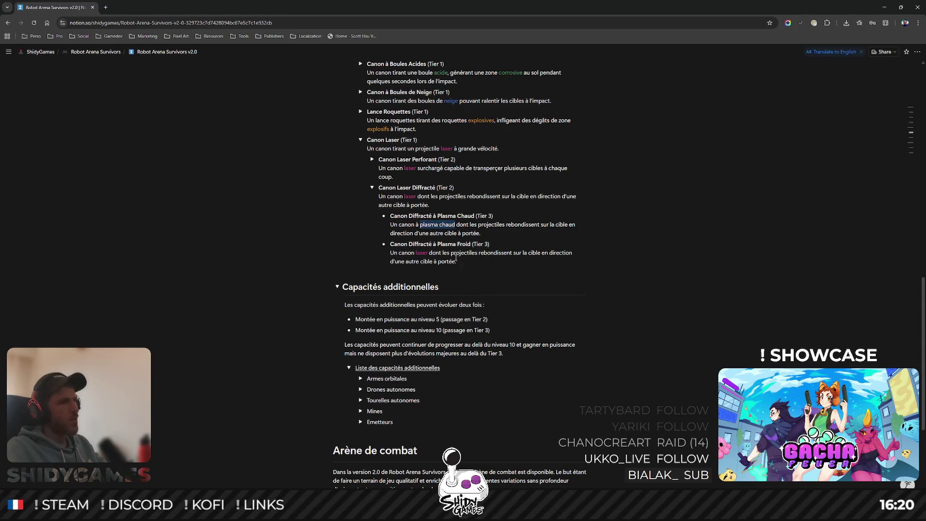
pyautogui.doubleClick(446, 225)
pyautogui.press('BackSpace')
pyautogui.doubleClick(430, 225)
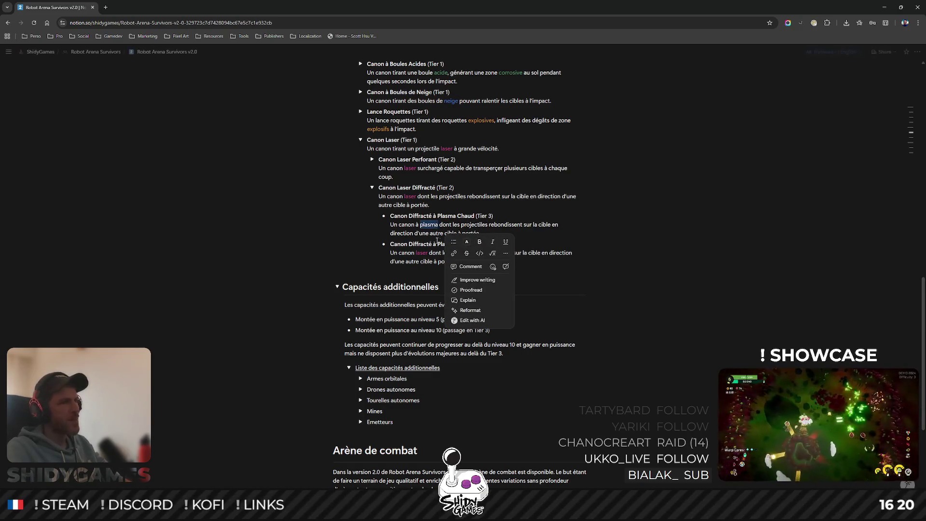
pyautogui.click(467, 241)
pyautogui.click(471, 290)
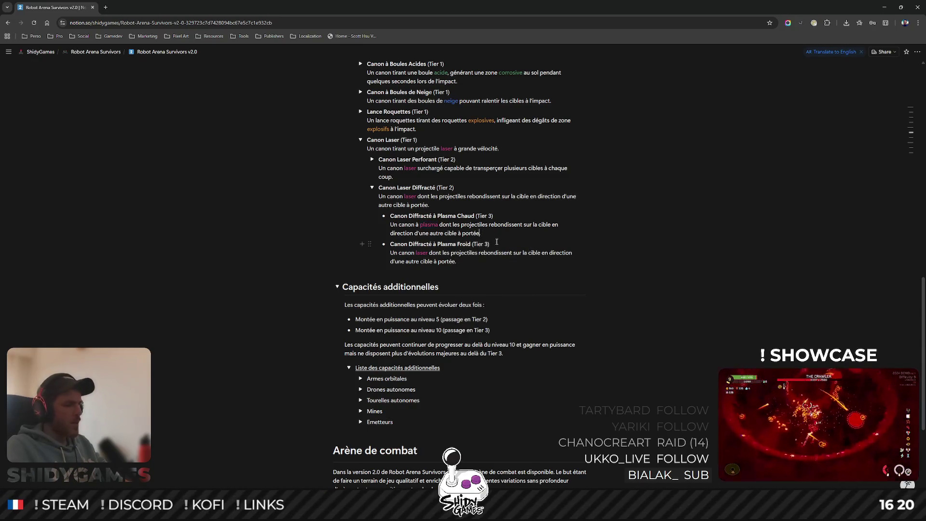
# Append ', brûlant les cibles touchées.' and colour 'brûlant' red.
pyautogui.write(', brûlant les cibles touchées.')
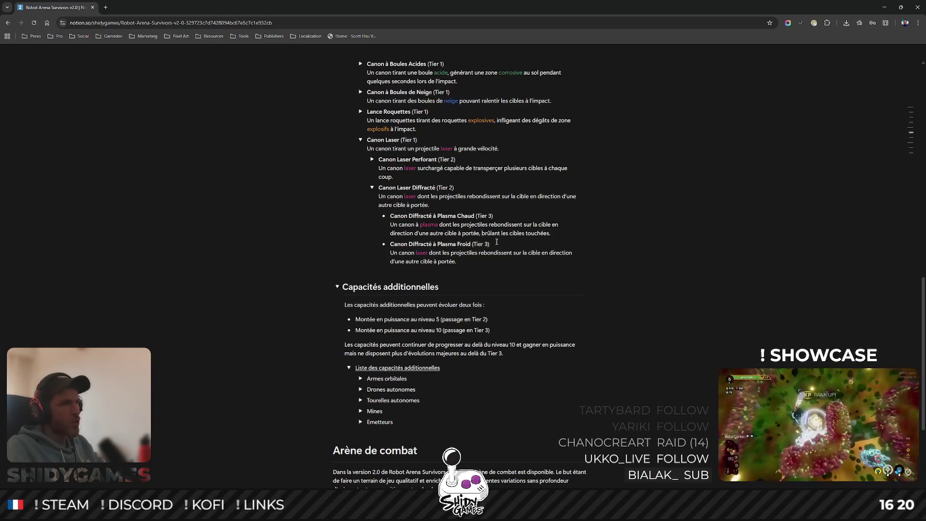
pyautogui.hotkey('shift', 'Right')
pyautogui.hotkey('shift', 'Right')
pyautogui.hotkey('shift', 'Right')
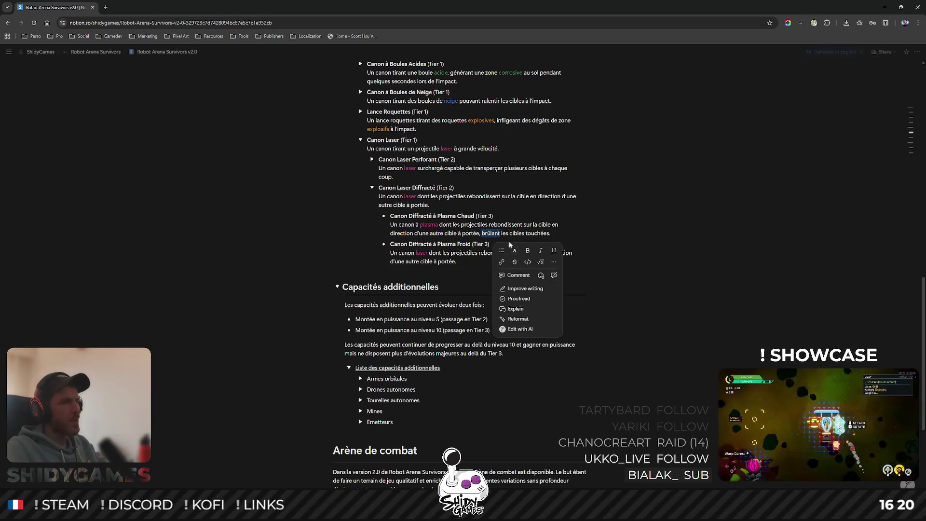
pyautogui.click(515, 250)
pyautogui.click(531, 274)
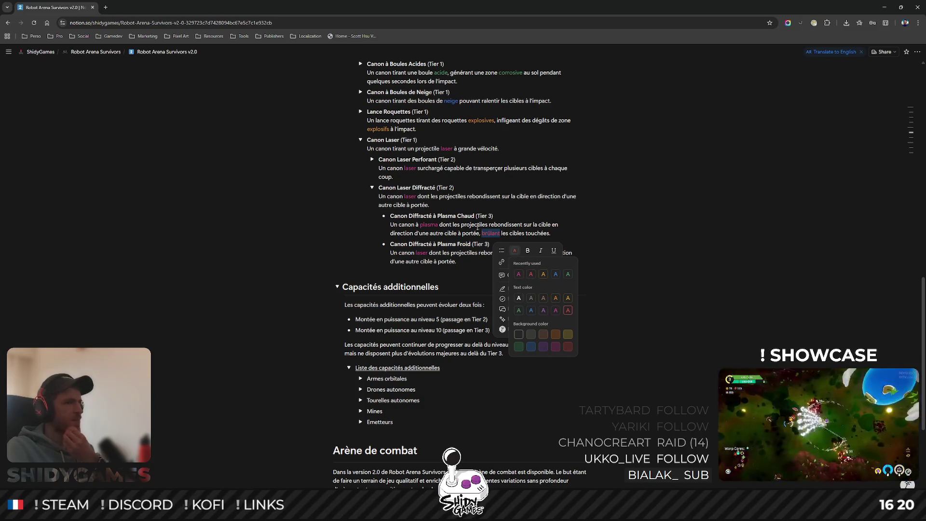
pyautogui.click(588, 211)
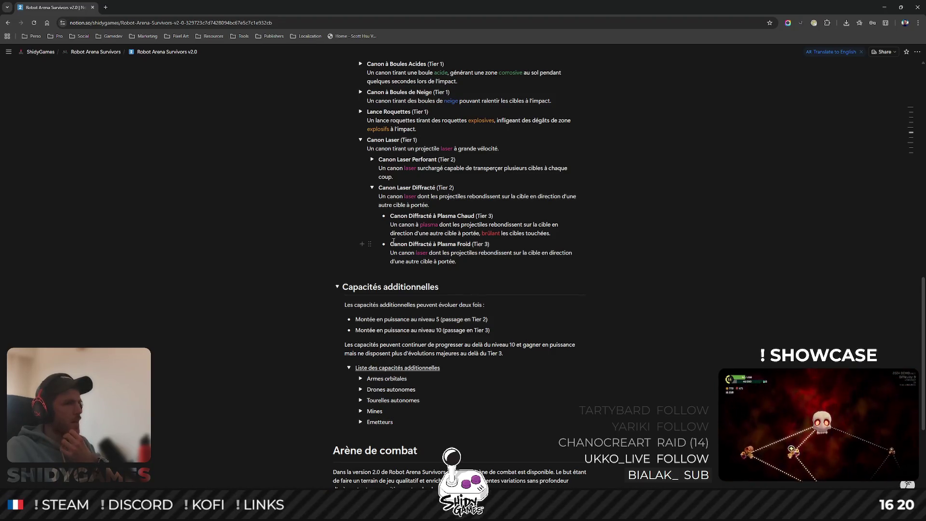
# Replace 'laser' in the Plasma Froid description with 'à plasma', colouring 'plasma' pink.
pyautogui.doubleClick(421, 252)
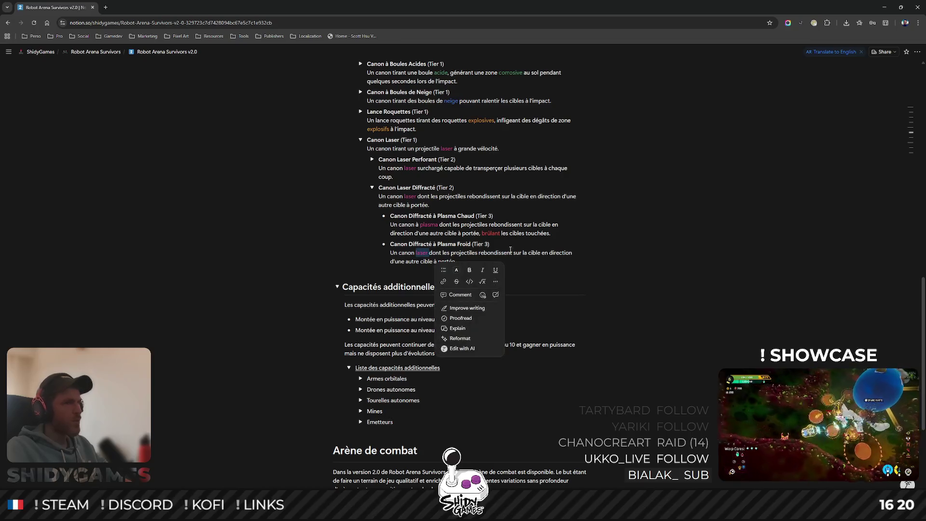
pyautogui.press('Left')
pyautogui.write('à')
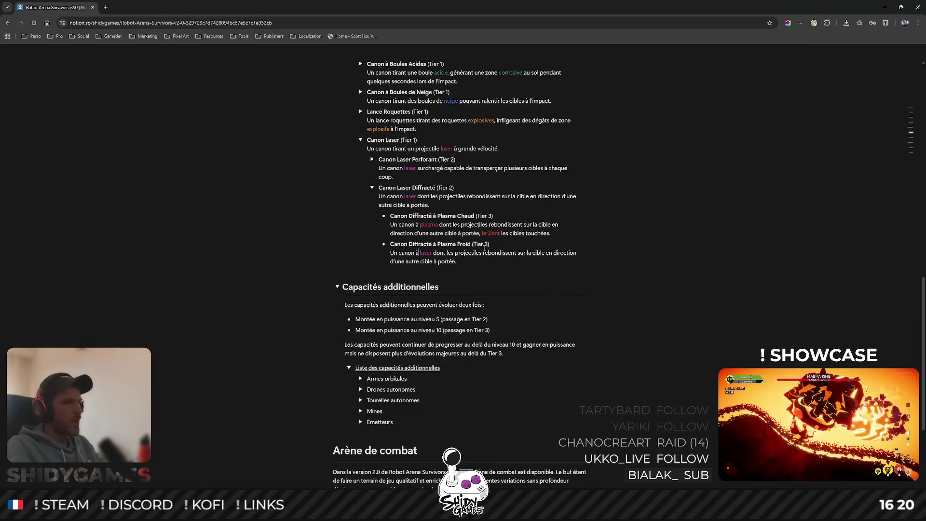
pyautogui.hotkey('shift', 'Right')
pyautogui.hotkey('shift', 'Right')
pyautogui.hotkey('shift', 'Right')
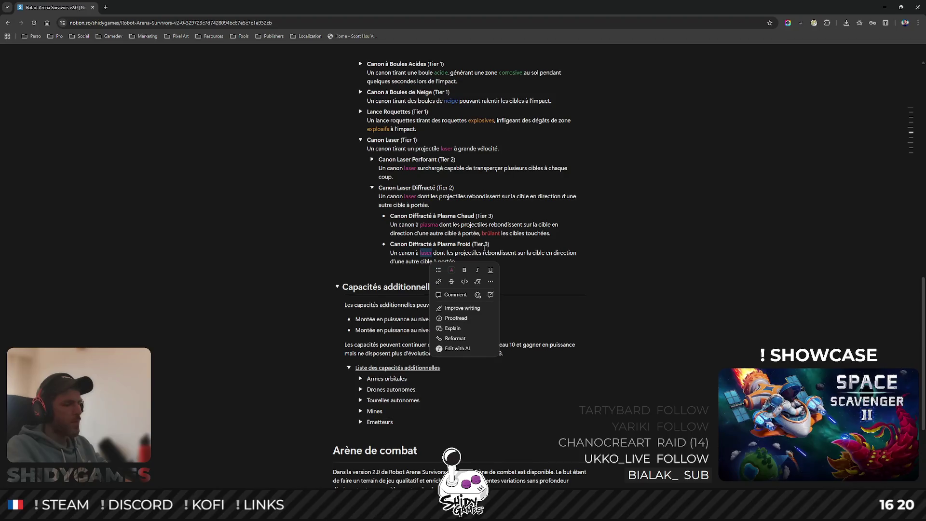
pyautogui.write('plasma')
pyautogui.hotkey('shift', 'Left')
pyautogui.hotkey('shift', 'Left')
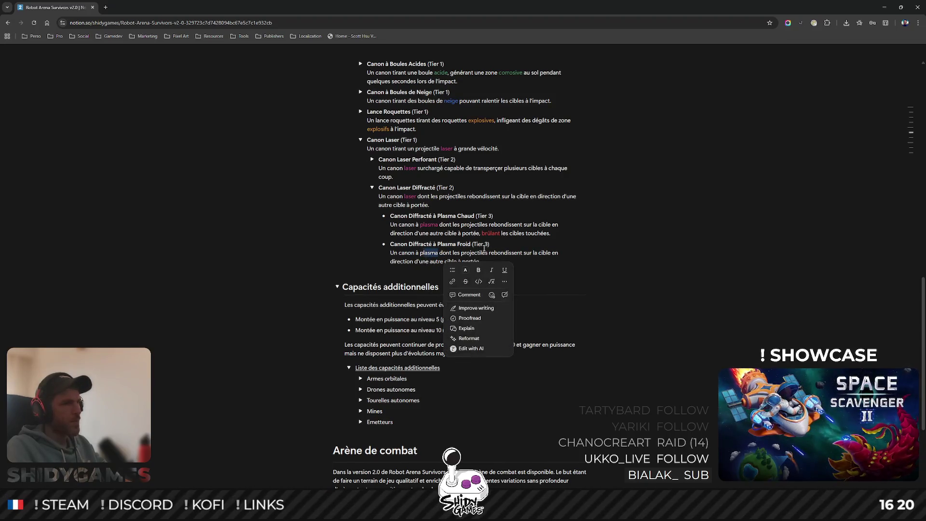
pyautogui.click(465, 270)
pyautogui.click(483, 295)
pyautogui.click(440, 252)
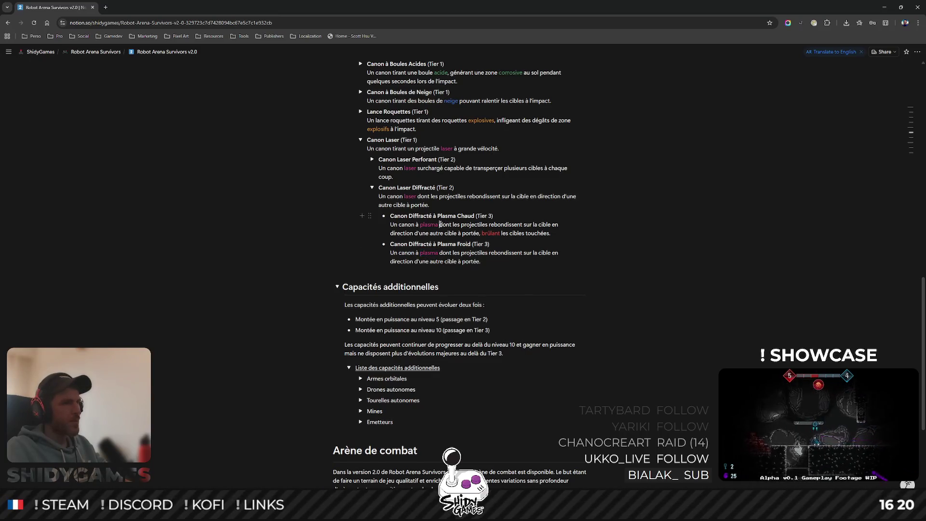
# Add 'froid' and ', ralentissant les cibles touchées.', colouring 'ralentissant' blue.
pyautogui.write('ch')
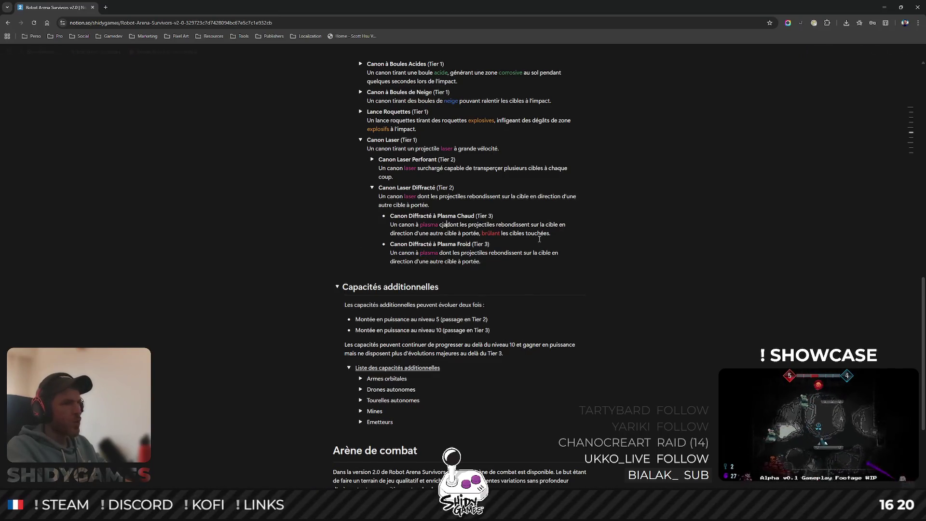
pyautogui.write('aud ')
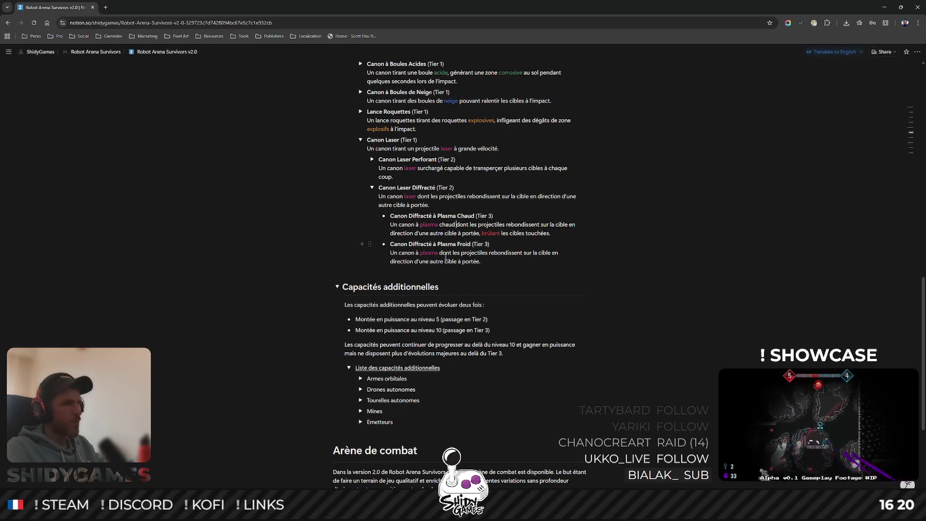
pyautogui.write('froid')
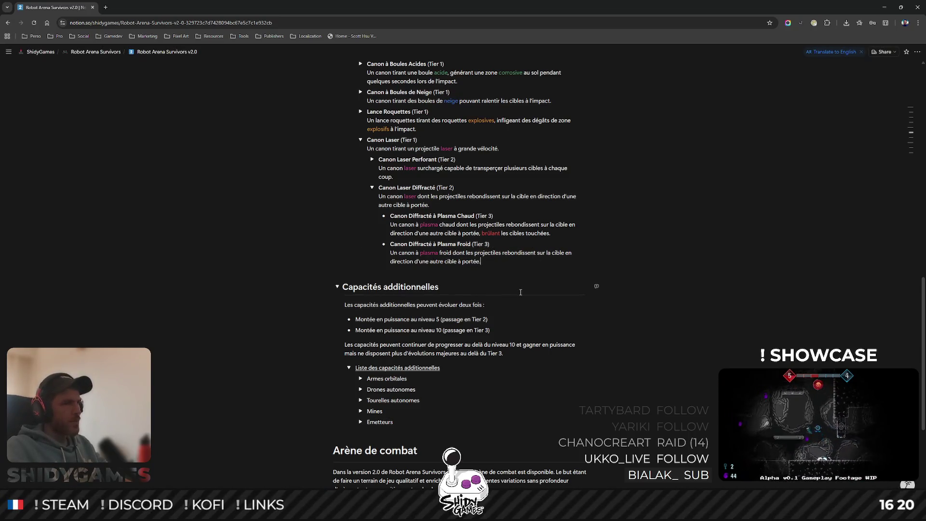
pyautogui.press('BackSpace')
pyautogui.write(', r')
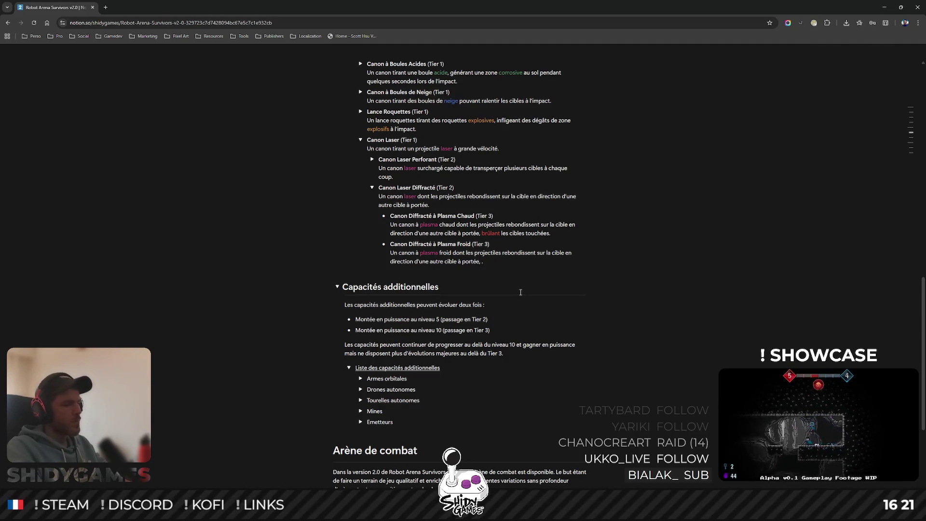
pyautogui.write('alentissant les c')
pyautogui.write('ibles touchées')
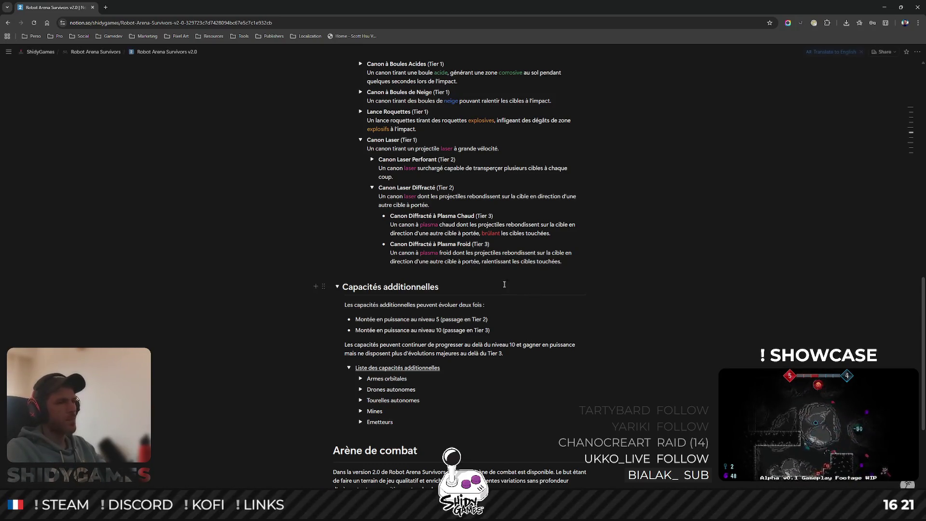
pyautogui.doubleClick(488, 262)
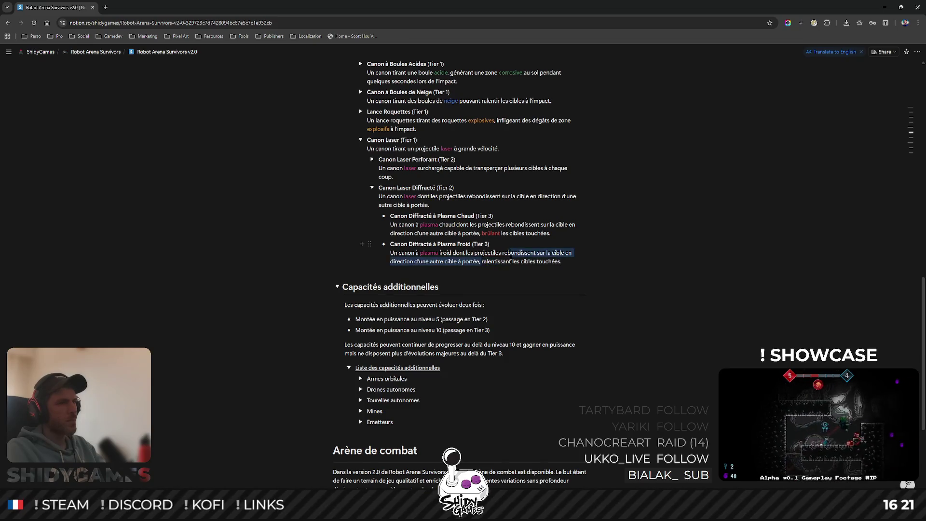
pyautogui.click(539, 279)
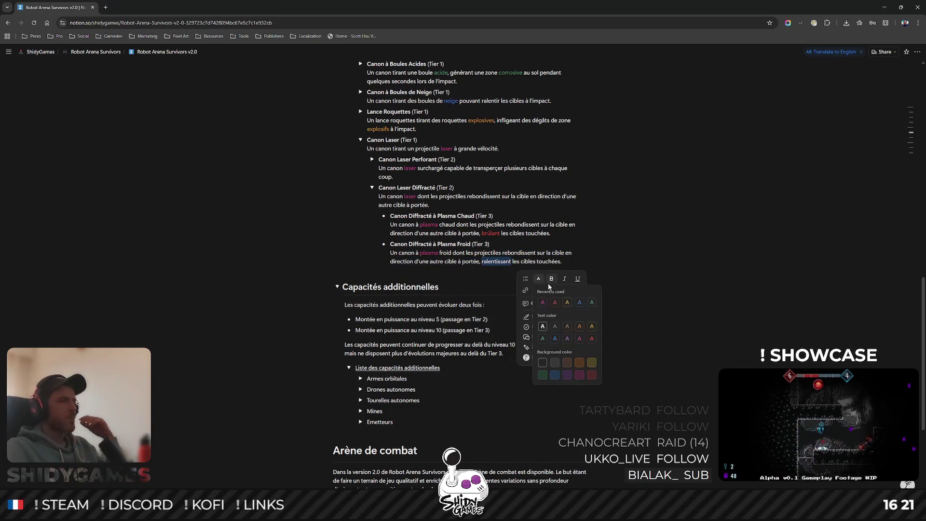
pyautogui.click(582, 301)
pyautogui.click(617, 231)
pyautogui.scroll(3, 616, 234)
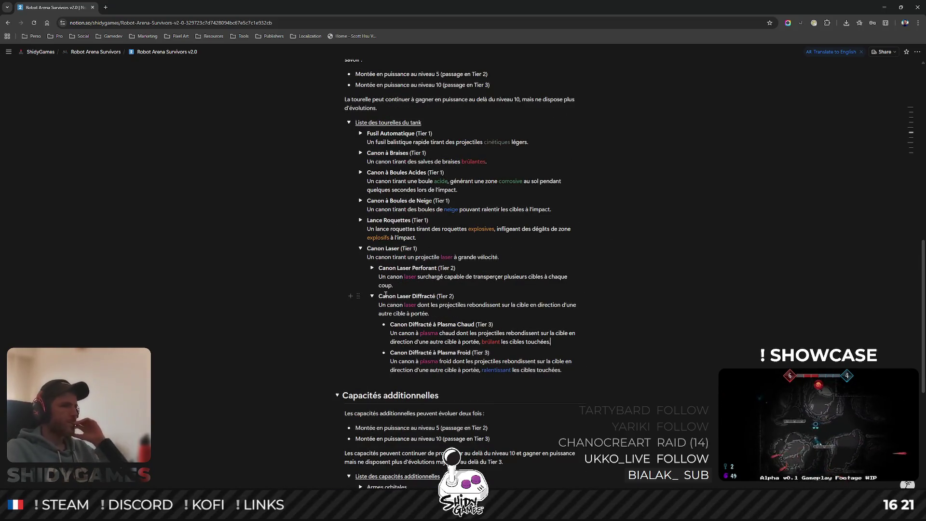
# Collapse Perforant, Diffracté and Canon Laser, then expand Fusil Automatique and Mitrailleuse.
pyautogui.click(372, 268)
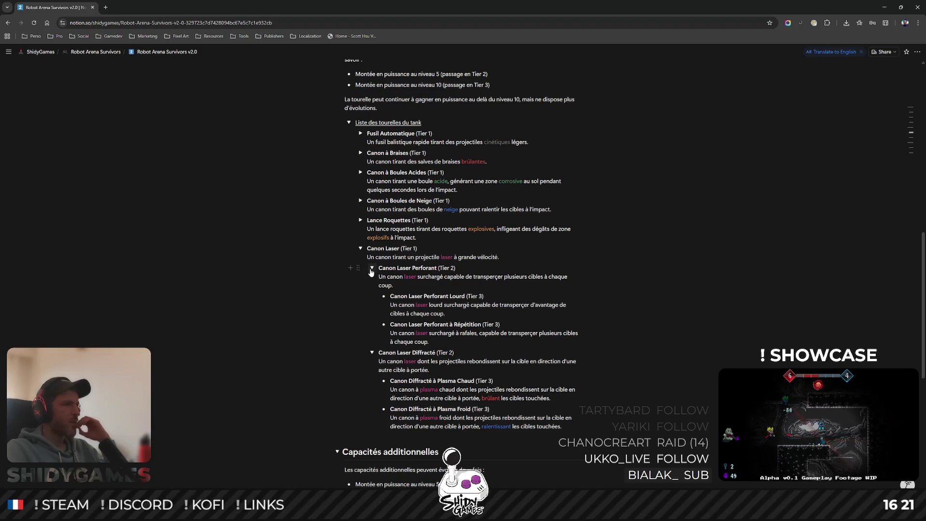
pyautogui.click(372, 268)
pyautogui.click(372, 296)
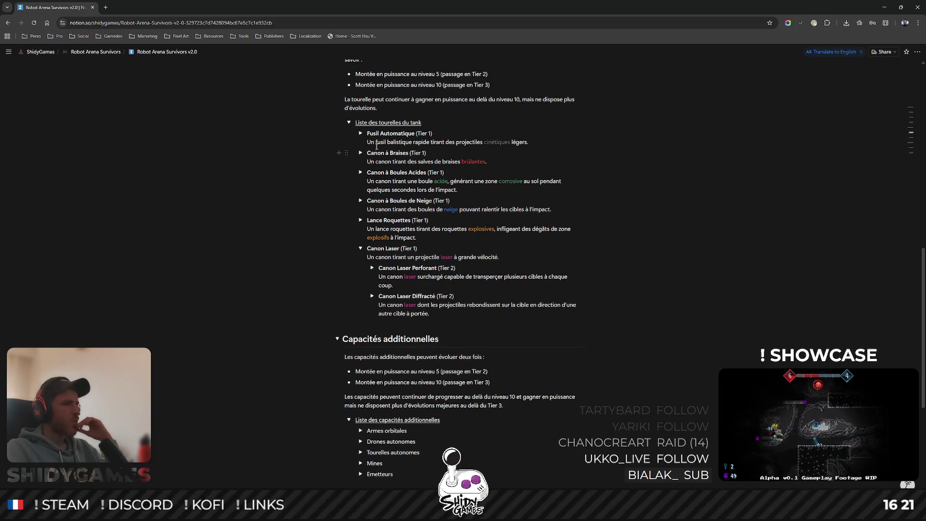
pyautogui.click(360, 248)
pyautogui.click(361, 133)
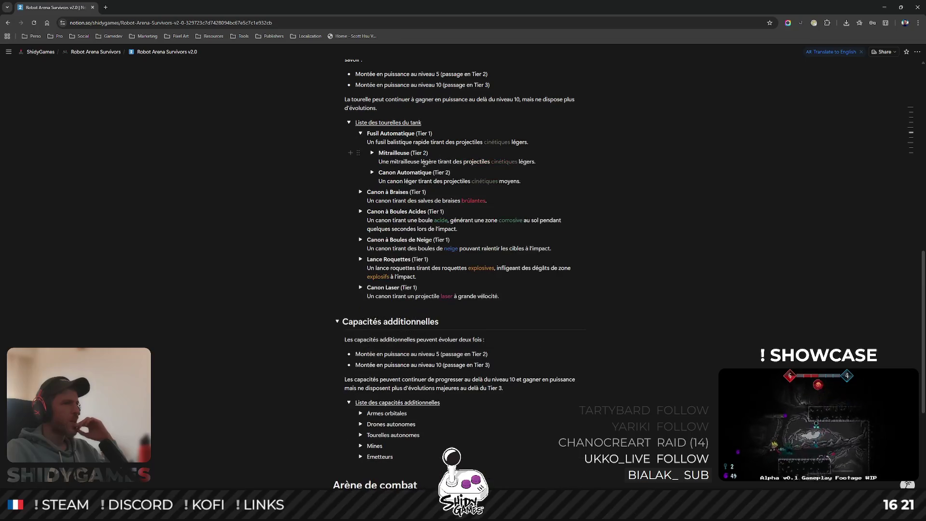
pyautogui.click(371, 153)
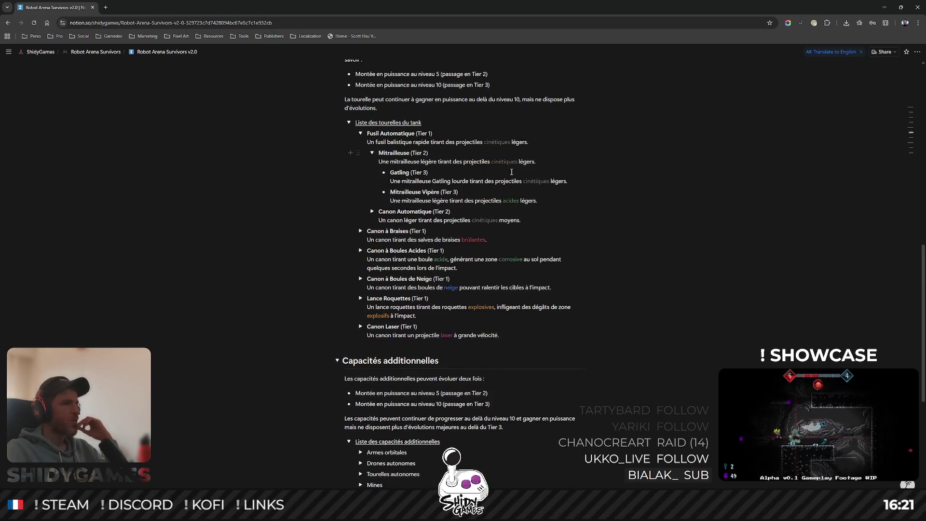
pyautogui.doubleClick(512, 201)
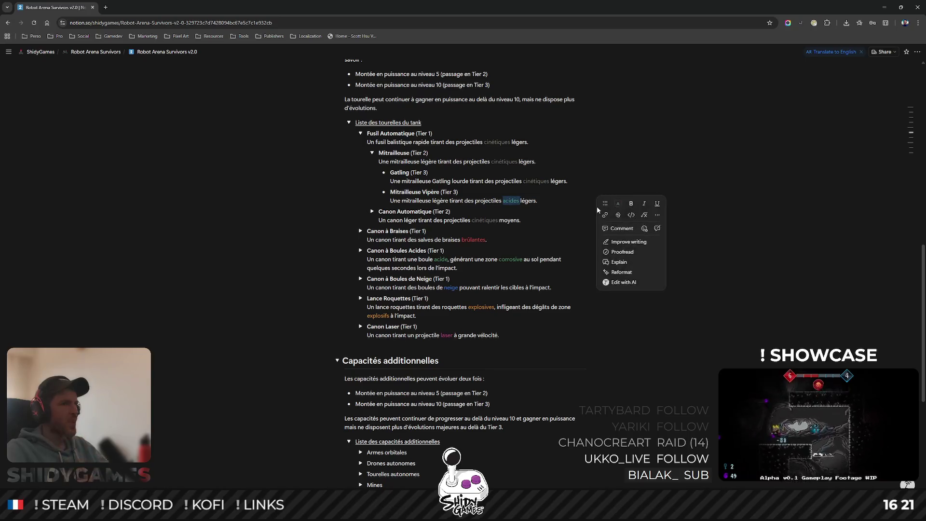
# Replace 'acides' with 'cinétiques' in the Mitrailleuse Vipère description and colour it grey.
pyautogui.write('cinétiques')
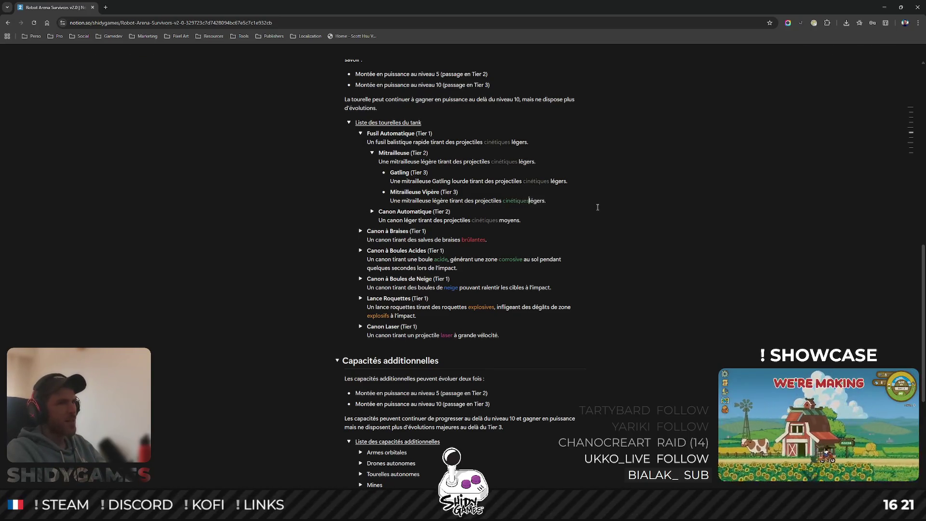
pyautogui.hotkey('ctrl', 'shift', 'Left')
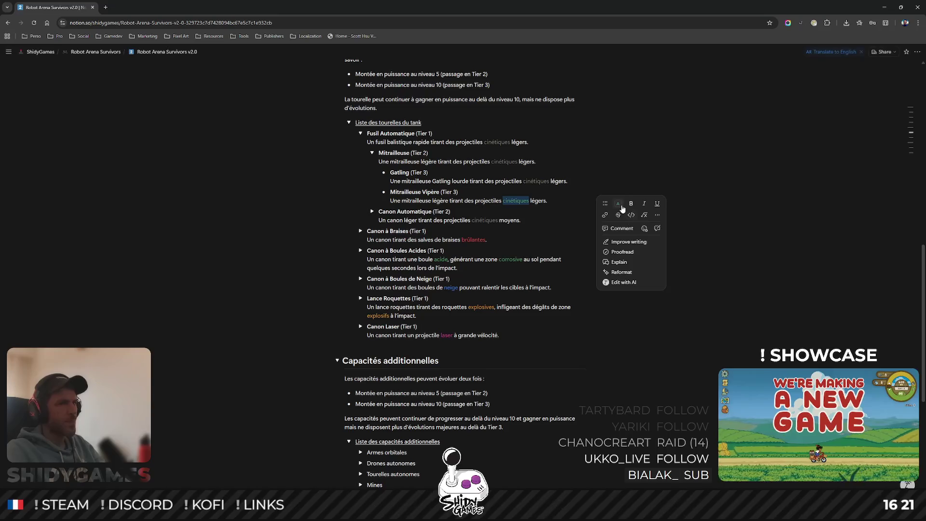
pyautogui.click(618, 203)
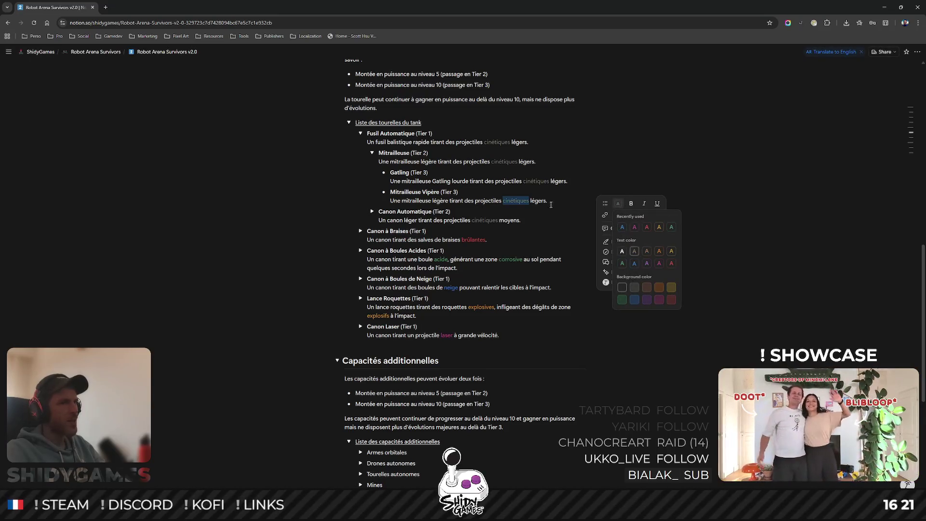
pyautogui.click(635, 251)
# Extend the Vipère sentence with ', diffusant de l'acide lors de l'impact sur une cible'.
pyautogui.press('BackSpace')
pyautogui.write(',')
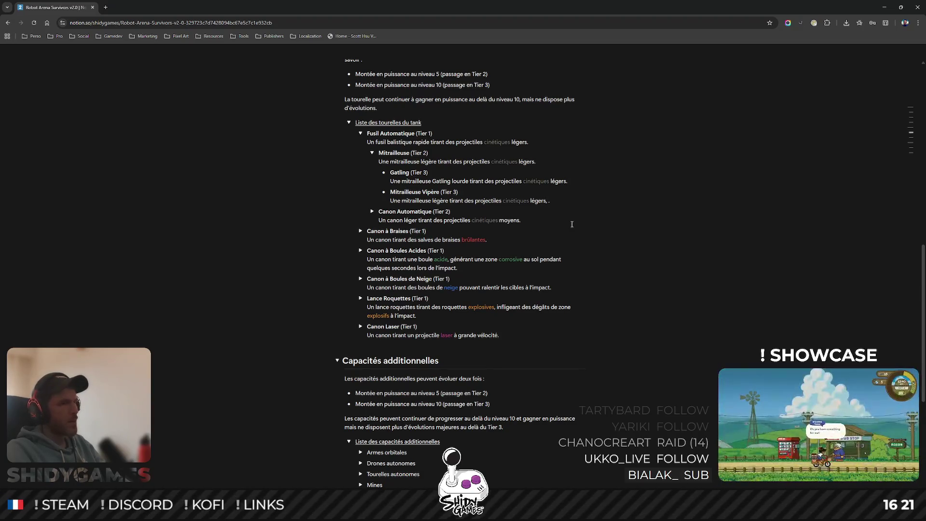
pyautogui.write('t de l’acide lors de l’impact')
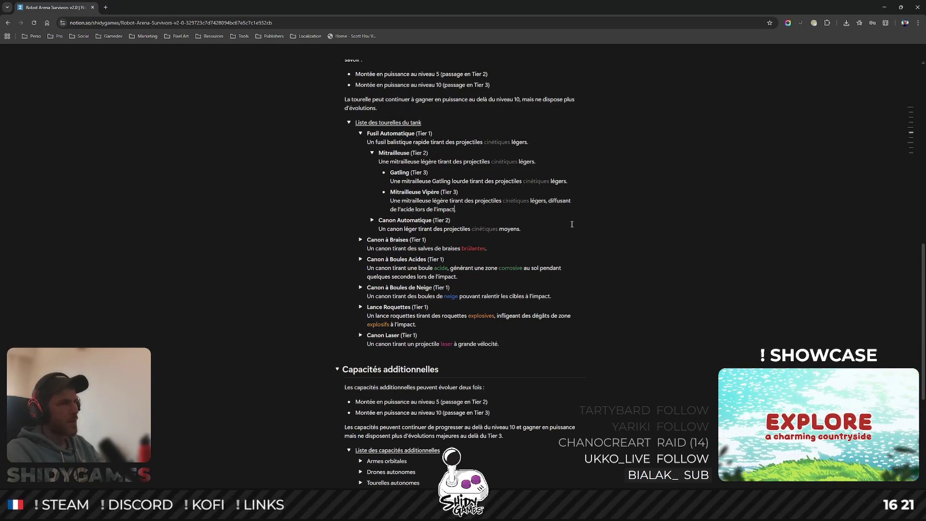
pyautogui.write('sur une cible')
# Colour the word 'acide' green in the Vipère description.
pyautogui.doubleClick(402, 209)
pyautogui.rightClick(455, 205)
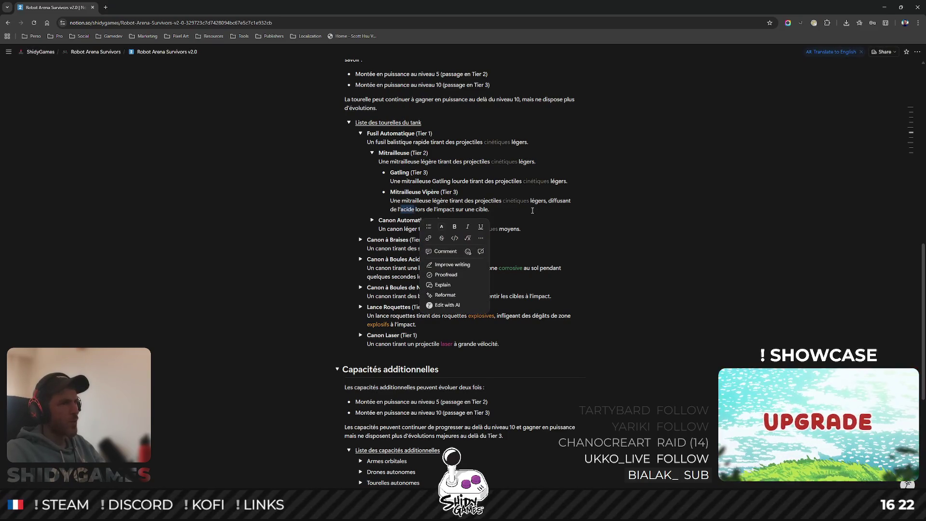
pyautogui.click(442, 226)
pyautogui.click(445, 286)
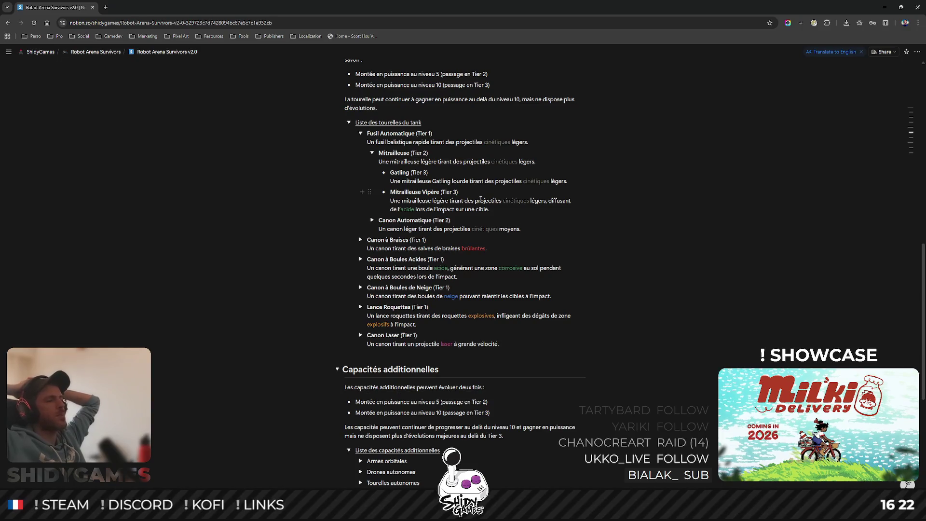
# Fold Mitrailleuse, peek at Canon Automatique's Tier 3 weapons, then fold Fusil Automatique.
pyautogui.click(372, 153)
pyautogui.click(373, 173)
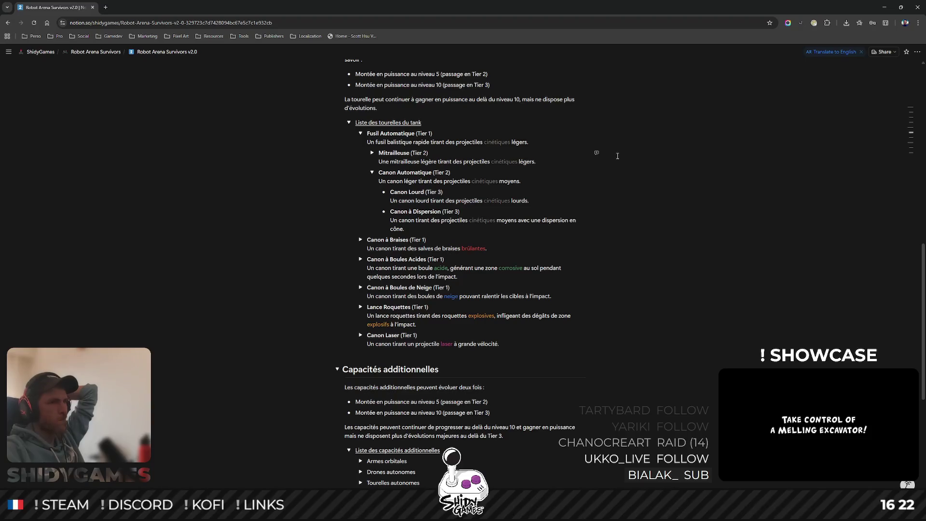
pyautogui.click(373, 173)
pyautogui.click(361, 135)
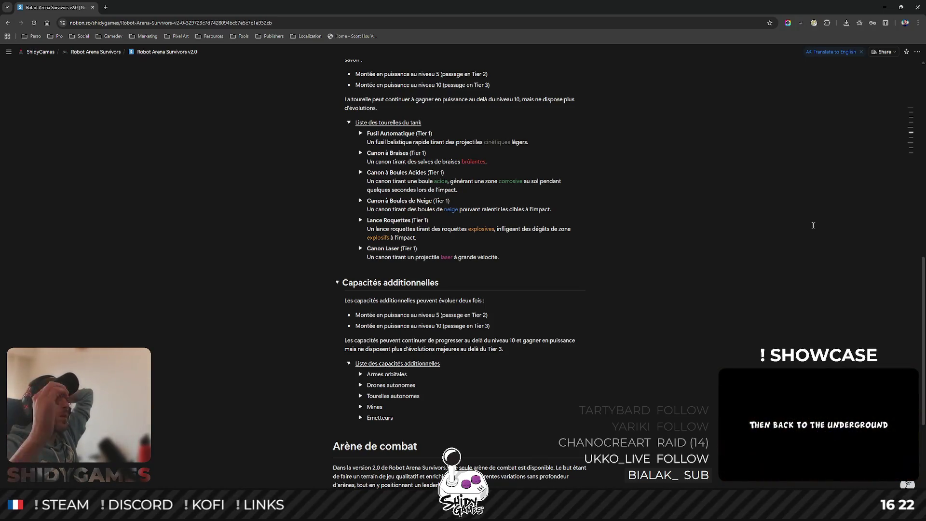
pyautogui.click(437, 137)
pyautogui.write('blabla')
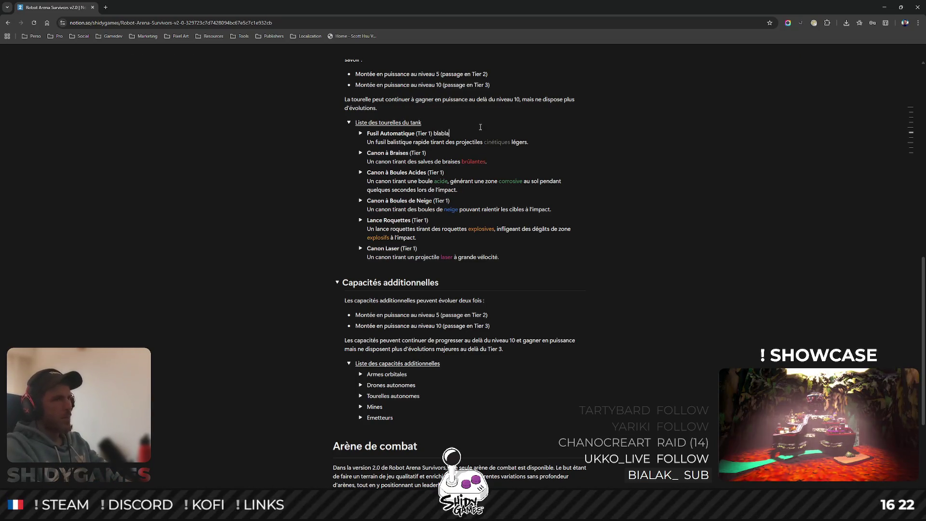
pyautogui.hotkey('ctrl', 'shift', 'Left')
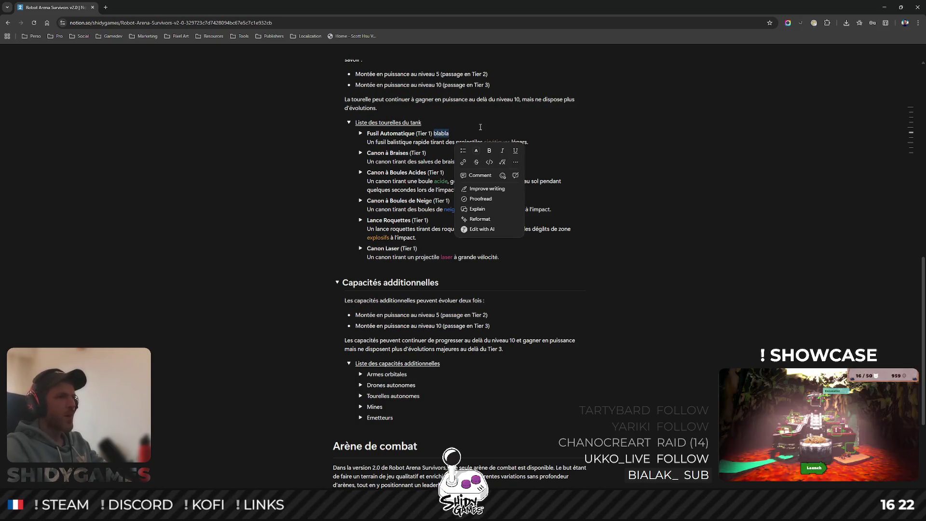
pyautogui.click(480, 155)
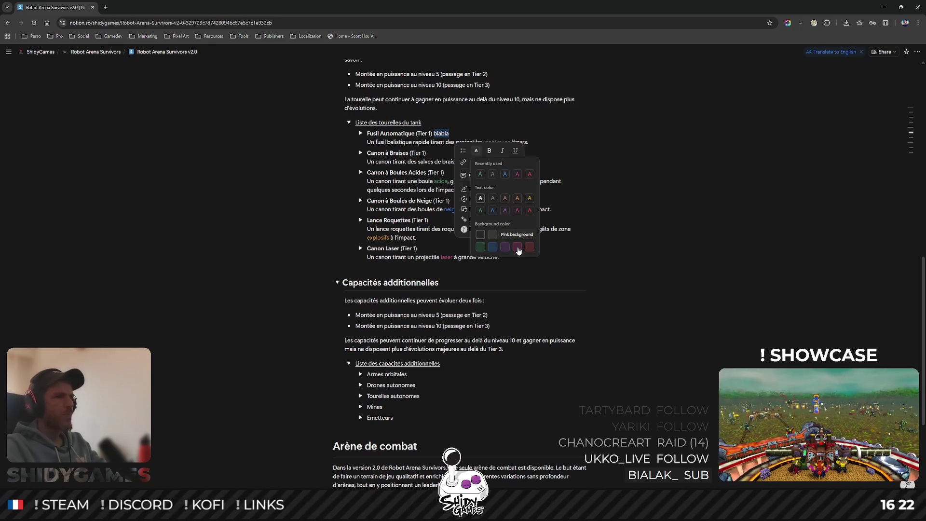
pyautogui.click(492, 199)
pyautogui.click(458, 126)
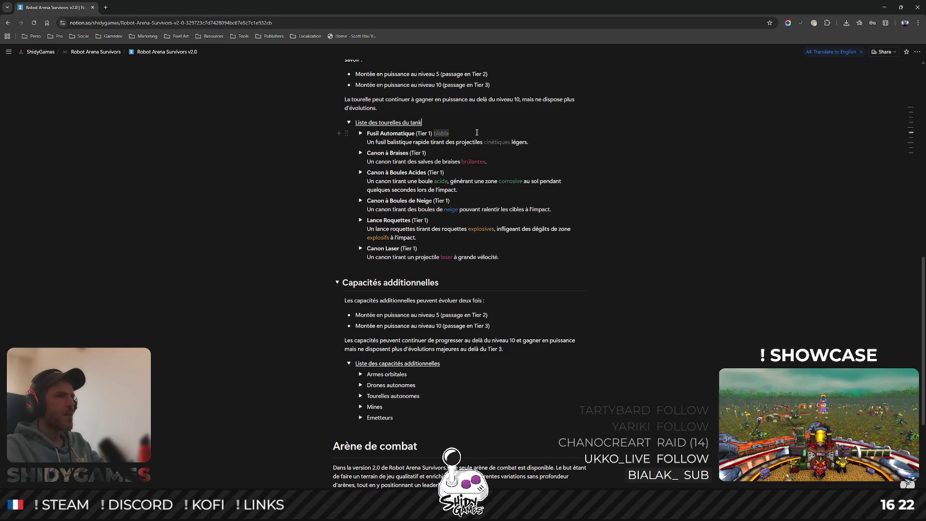
pyautogui.doubleClick(452, 133)
pyautogui.write('CE')
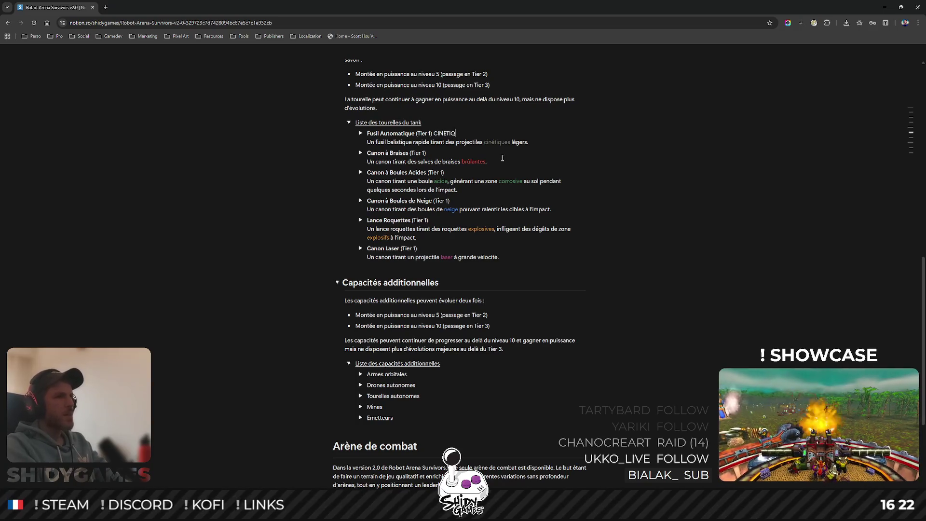
pyautogui.hotkey('ctrl', 'shift', 'Left')
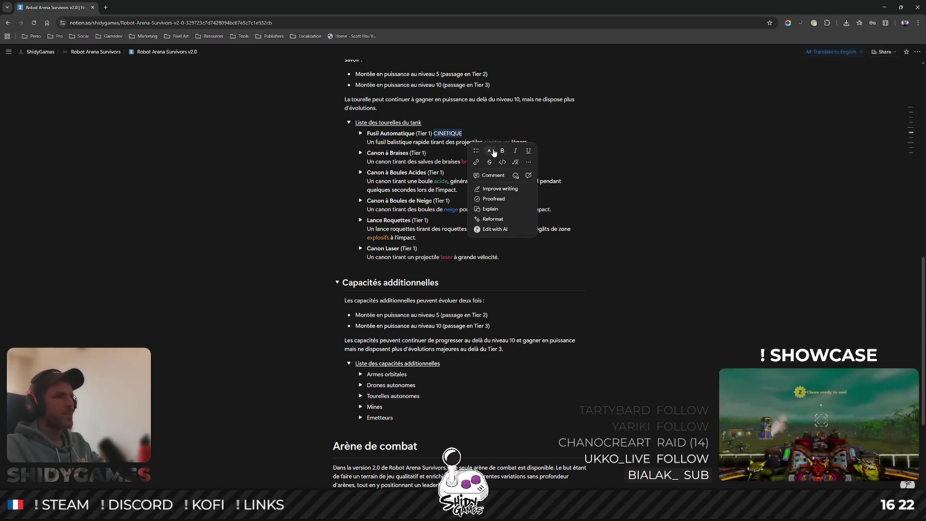
pyautogui.click(489, 151)
pyautogui.click(505, 178)
pyautogui.click(672, 156)
pyautogui.click(470, 129)
pyautogui.press('BackSpace')
pyautogui.press('BackSpace')
pyautogui.press('BackSpace')
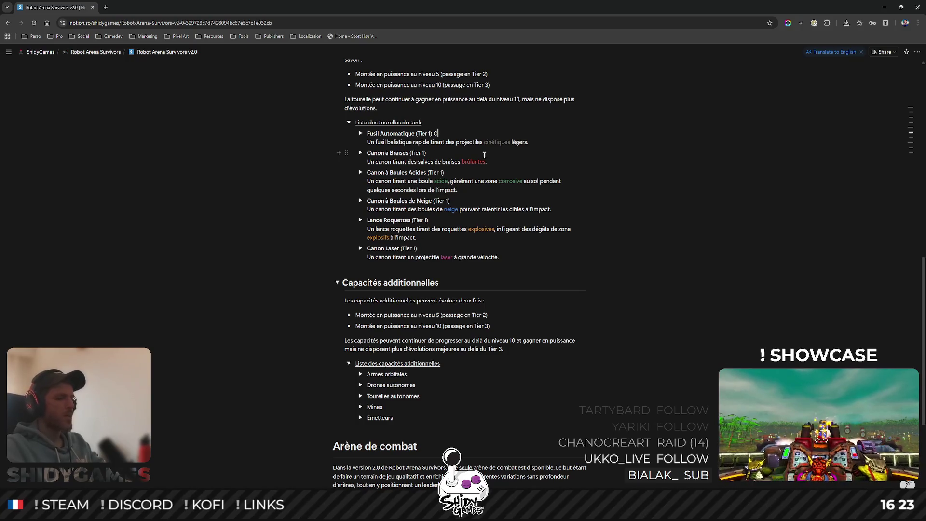
pyautogui.press('BackSpace')
pyautogui.press('BackSpace')
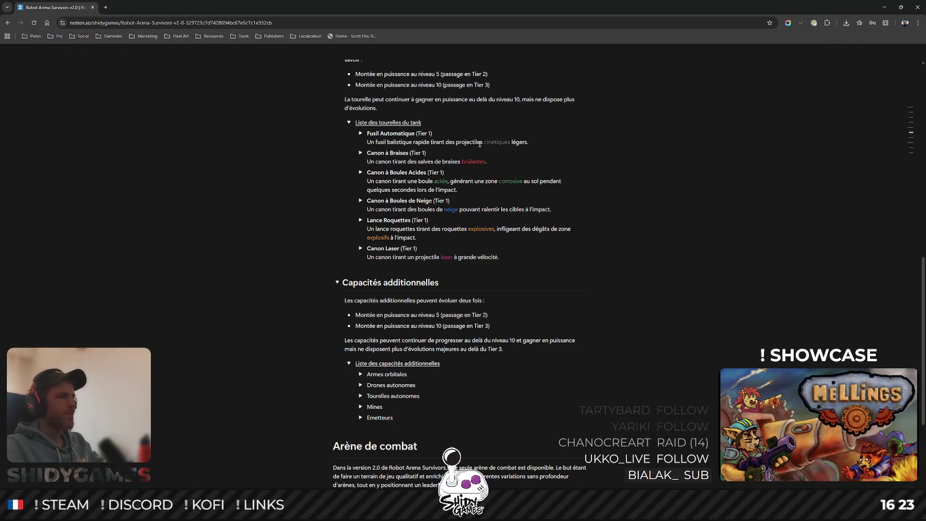
pyautogui.scroll(1, 699, 274)
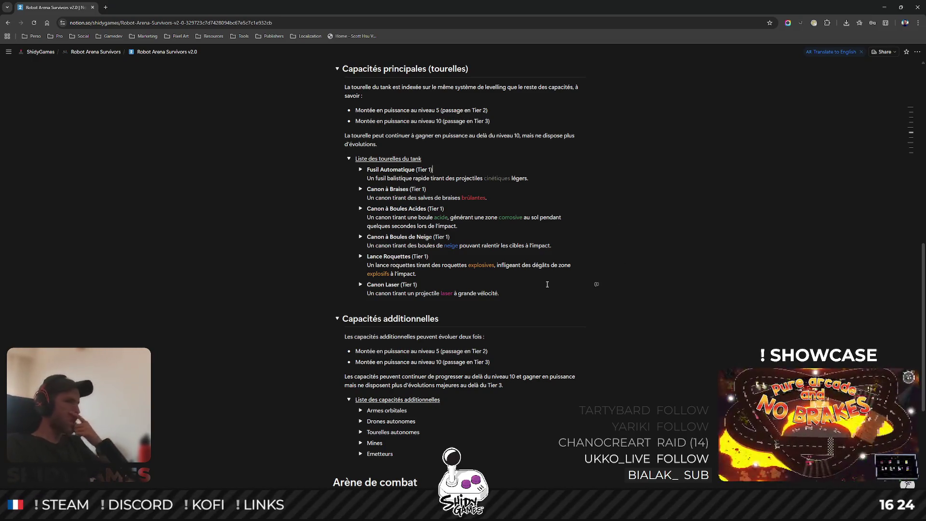
pyautogui.scroll(2, 627, 161)
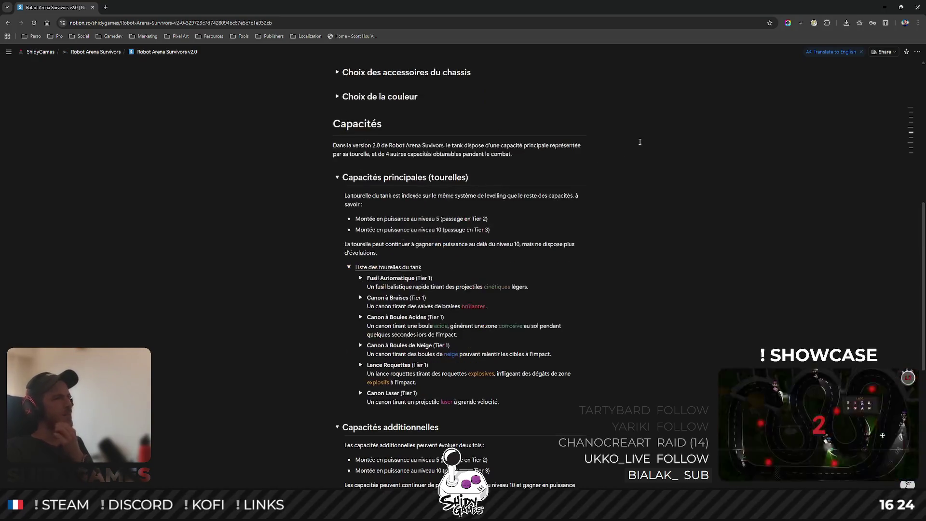
pyautogui.scroll(-1, 524, 195)
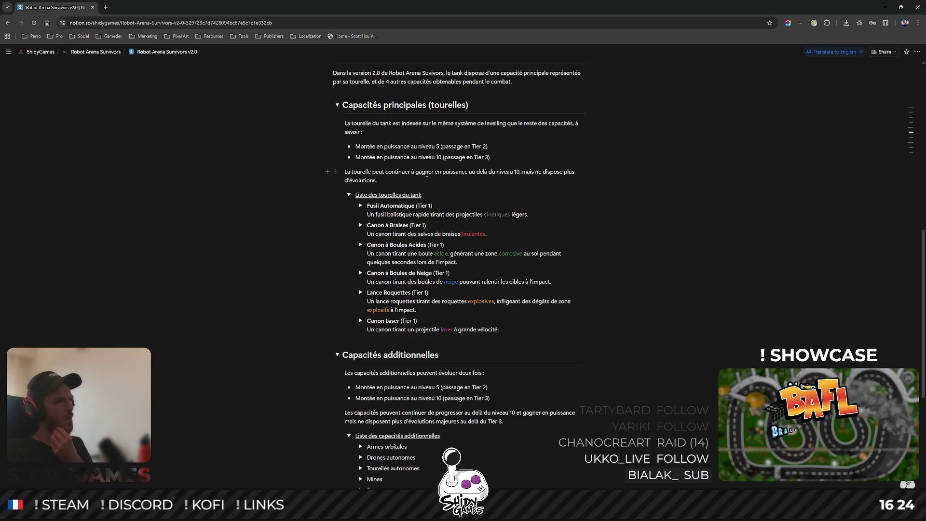
pyautogui.scroll(-5, 573, 174)
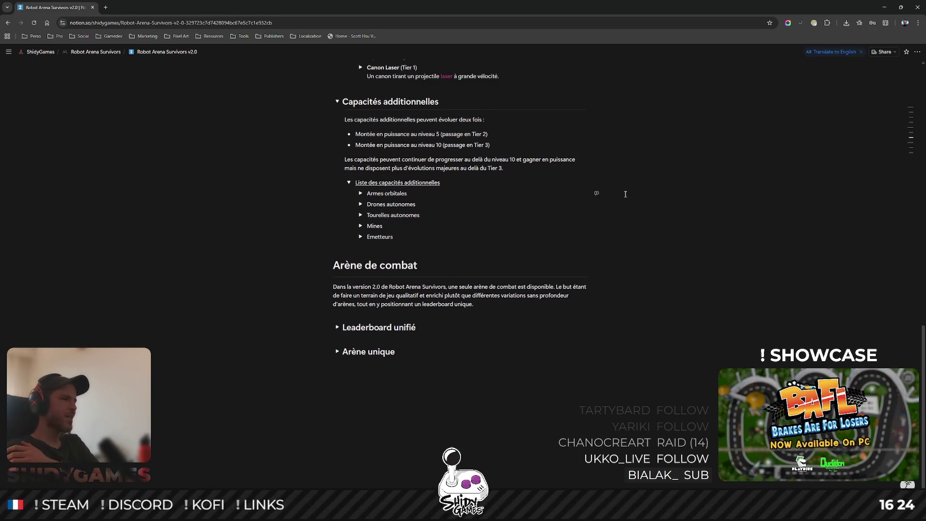
pyautogui.click(361, 193)
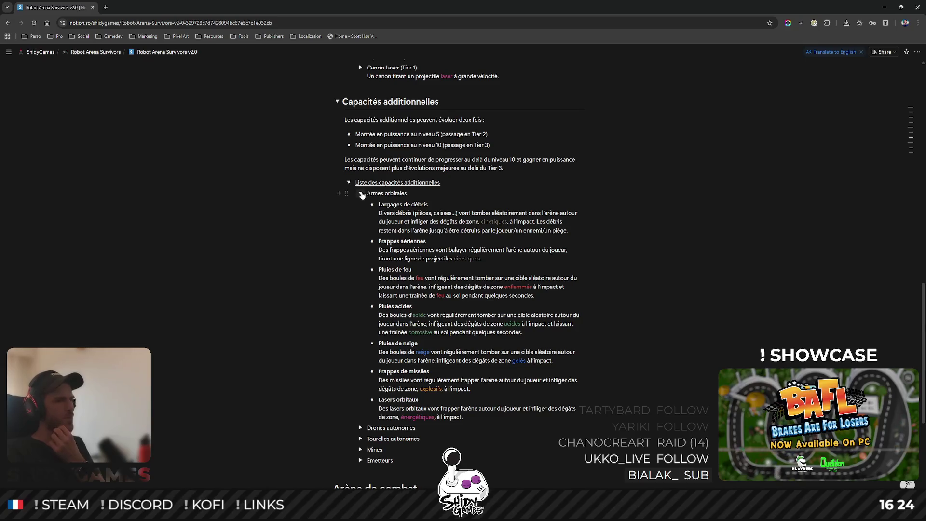
pyautogui.click(361, 194)
pyautogui.click(360, 237)
pyautogui.click(361, 237)
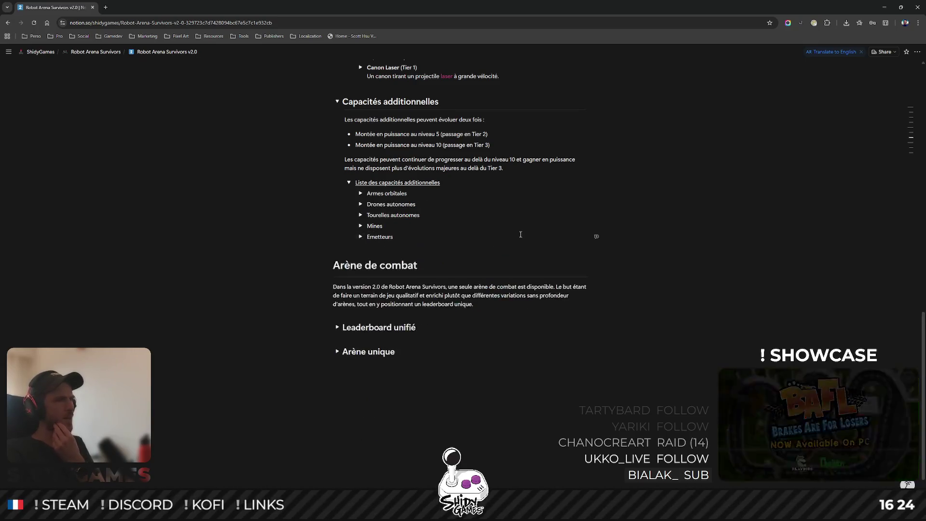
pyautogui.scroll(4, 365, 232)
pyautogui.click(361, 201)
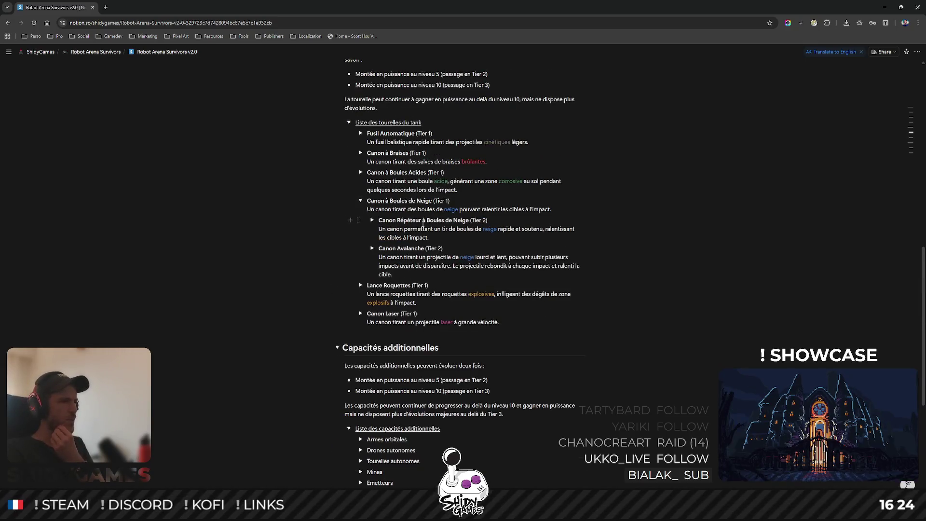
# Insert 'de pulsations' after 'une zone' in the Canon Stalagmite description.
pyautogui.click(372, 248)
pyautogui.scroll(-2, 434, 289)
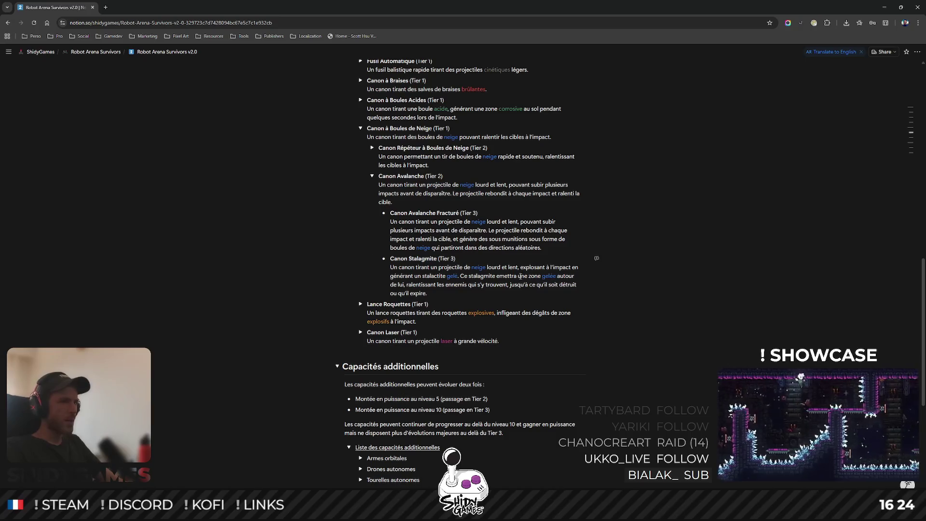
pyautogui.moveTo(518, 276); pyautogui.dragTo(537, 276)
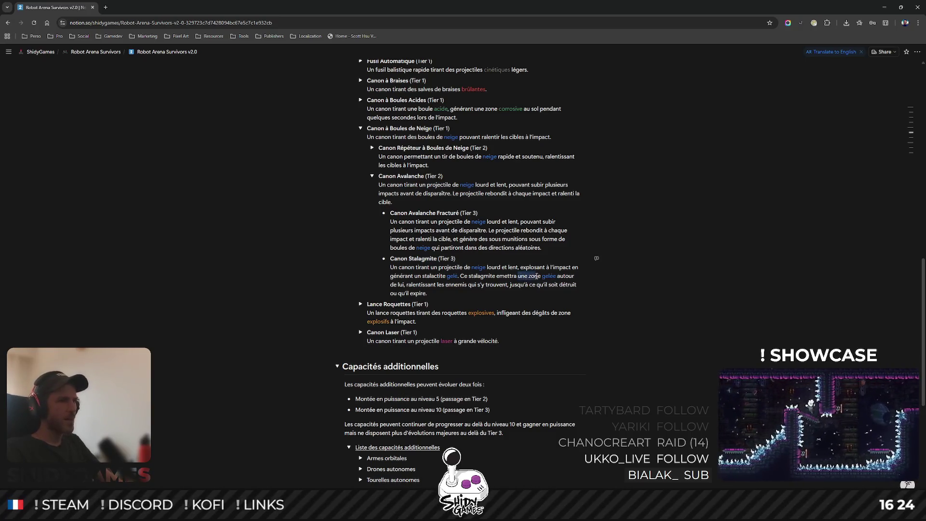
pyautogui.rightClick(553, 280)
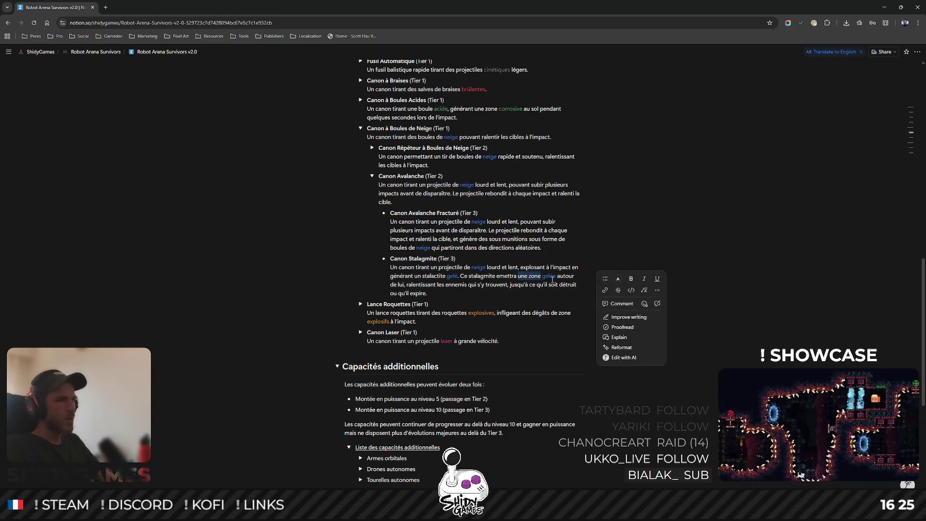
pyautogui.press('Right')
pyautogui.write('de pulsation')
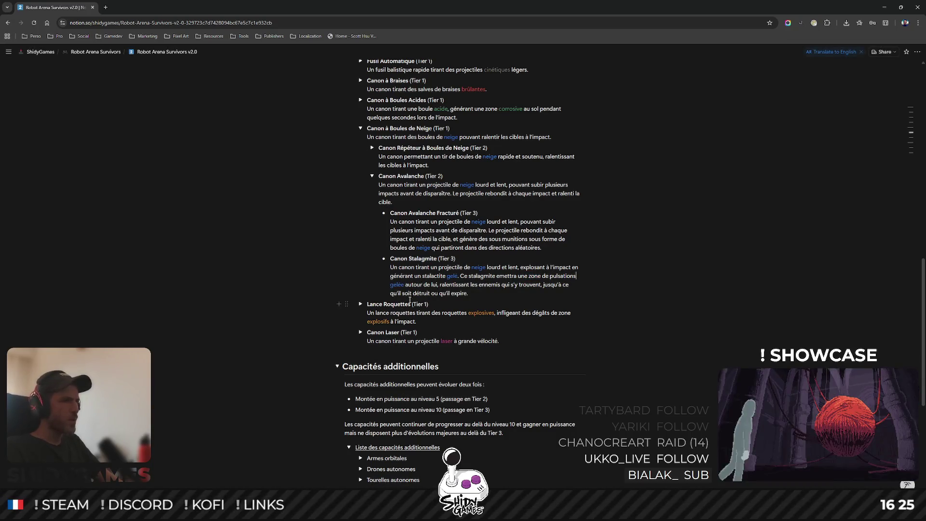
pyautogui.write('s')
pyautogui.click(734, 215)
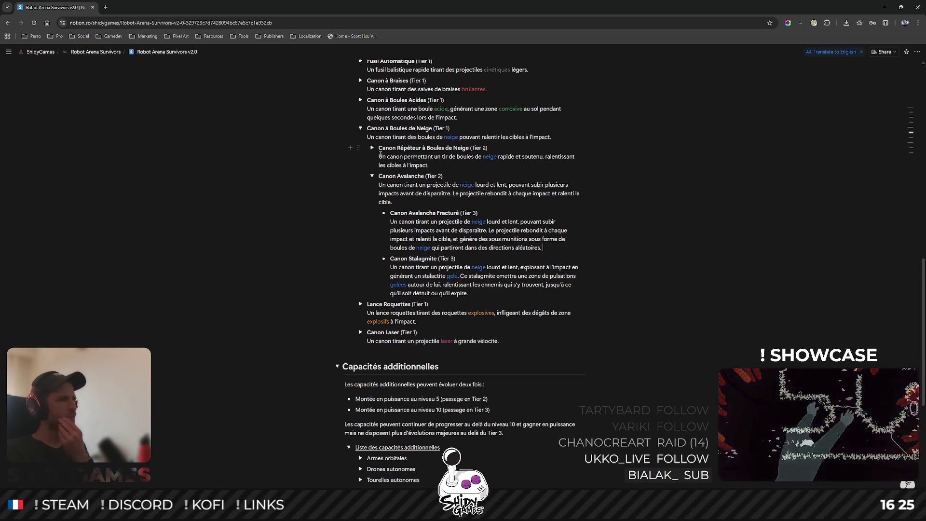
# Fold Canon Avalanche, the snow cannon entries and the whole tank turret list.
pyautogui.click(372, 176)
pyautogui.click(373, 149)
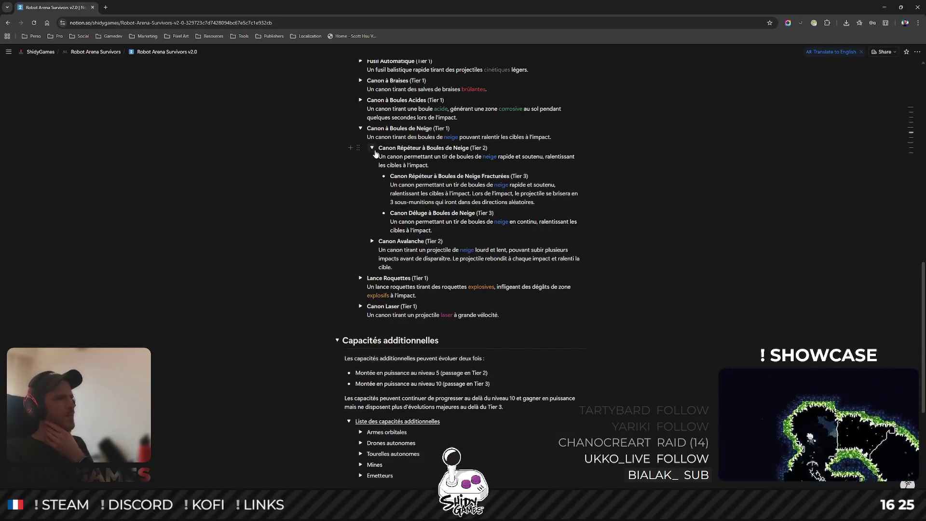
pyautogui.click(372, 148)
pyautogui.click(360, 128)
pyautogui.scroll(2, 509, 190)
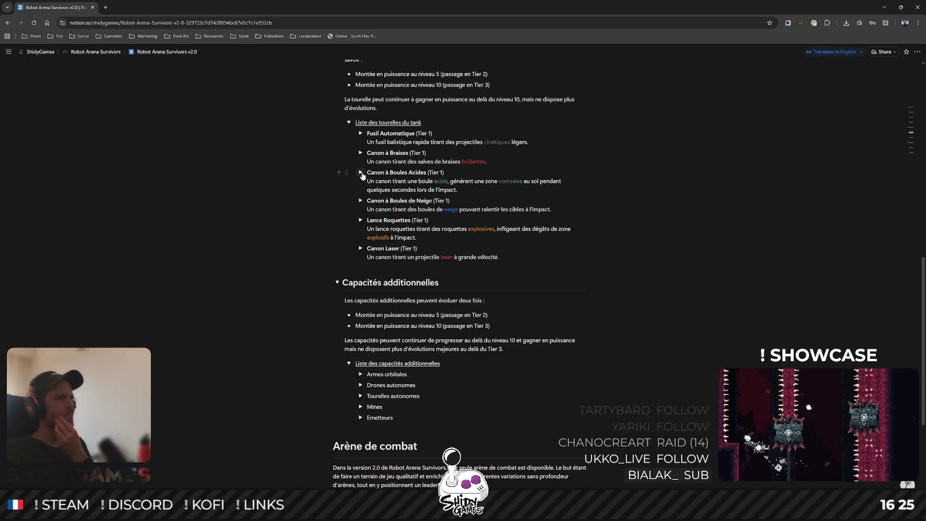
pyautogui.scroll(-2, 577, 234)
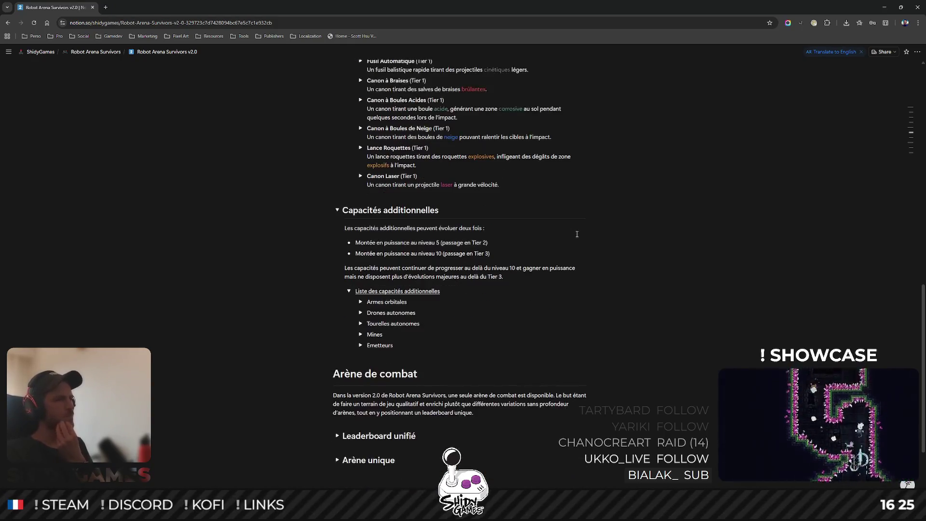
pyautogui.scroll(3, 375, 206)
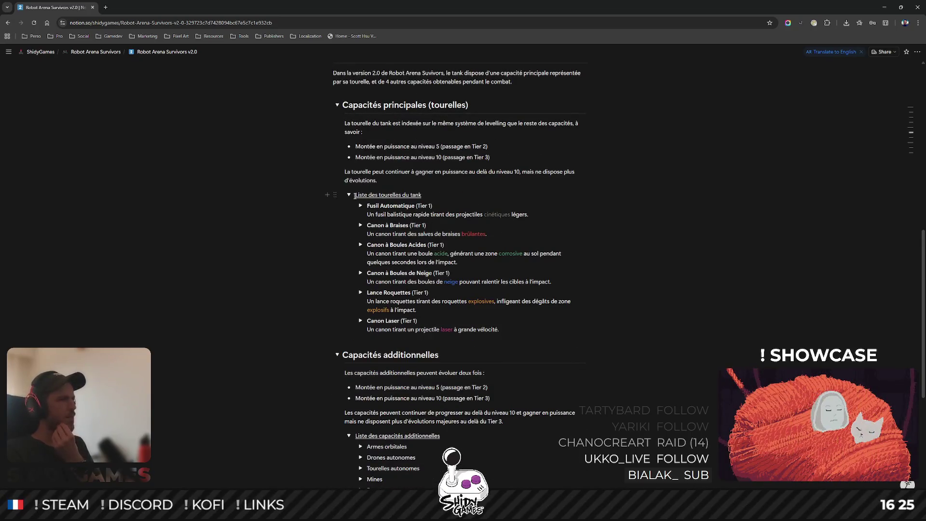
pyautogui.click(349, 195)
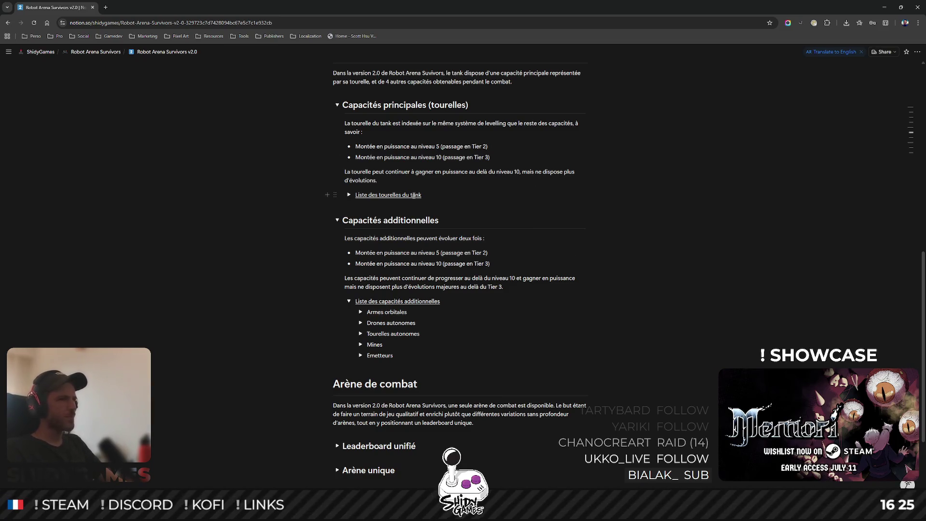
# Append '(6)' to the 'Liste des tourelles du tank' title.
pyautogui.write(' (6')
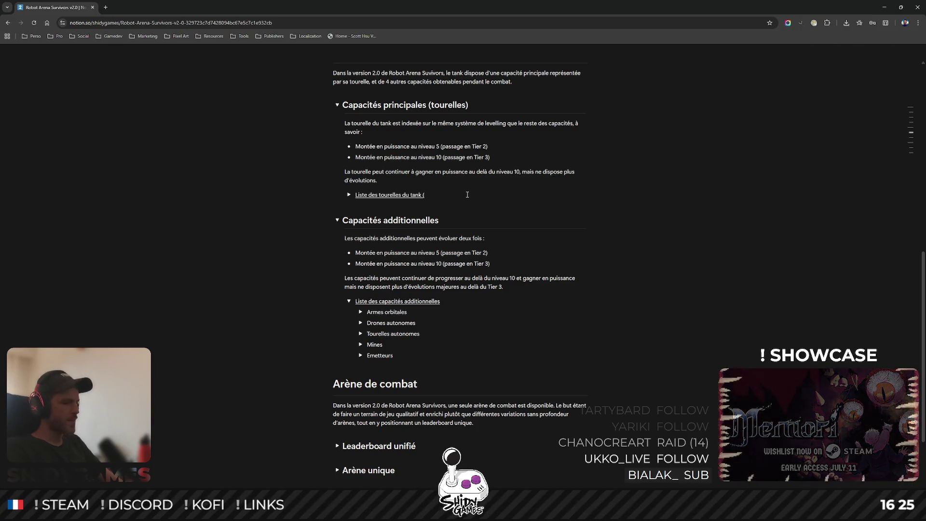
pyautogui.click(531, 287)
pyautogui.scroll(-1, 531, 279)
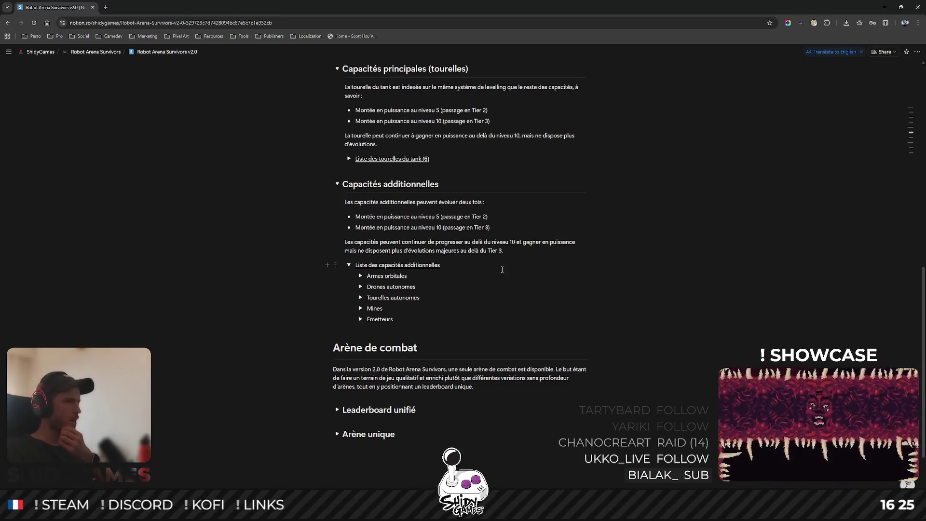
# Count the Armes orbitales abilities with Calculator, fold the list and append '(34)' to its title.
pyautogui.click(360, 276)
pyautogui.scroll(-2, 388, 235)
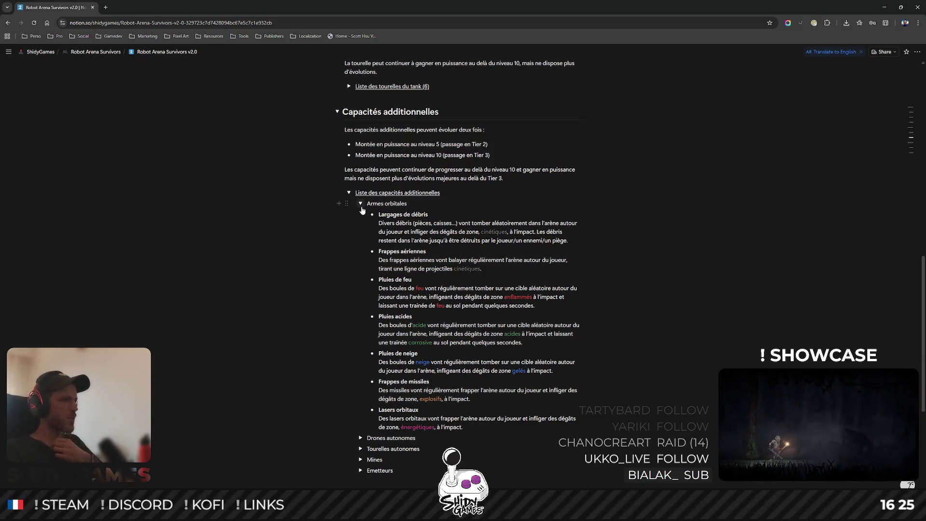
pyautogui.hotkey('alt', 'Tab')
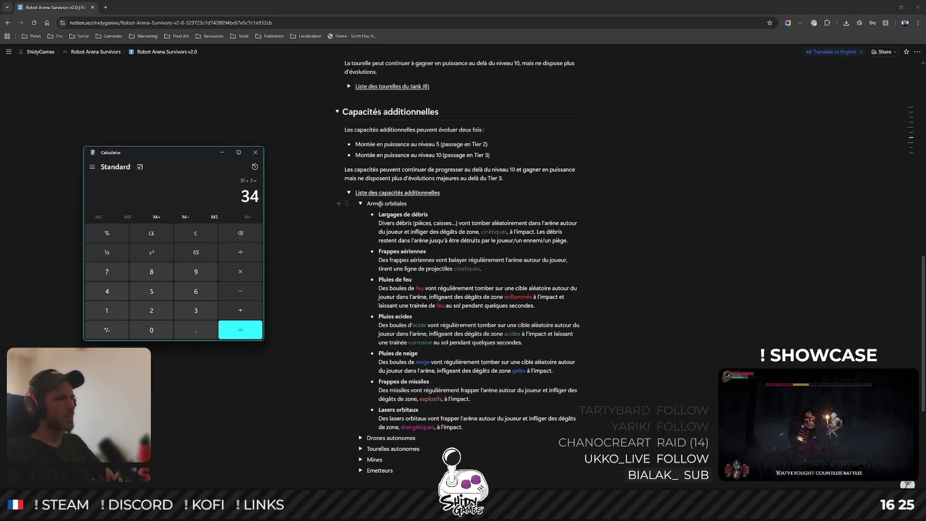
pyautogui.click(360, 203)
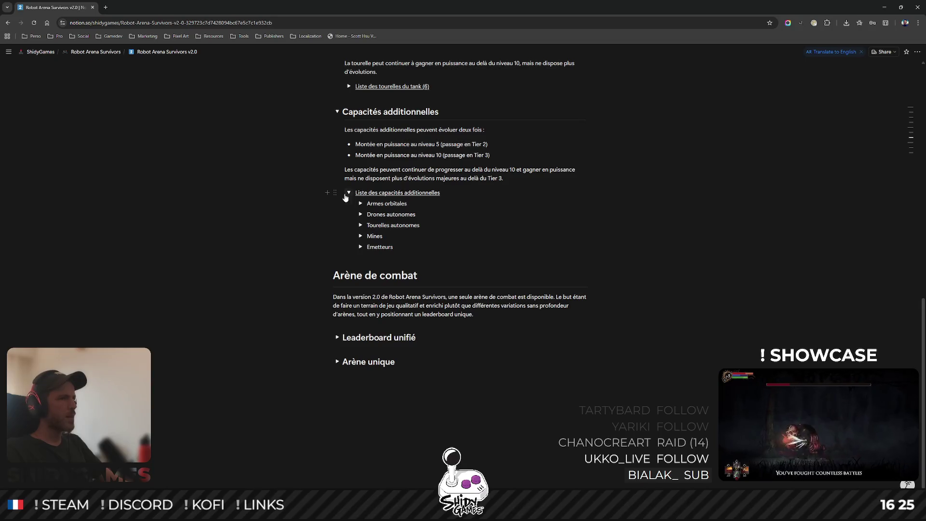
pyautogui.click(348, 192)
pyautogui.click(491, 230)
pyautogui.write('(34')
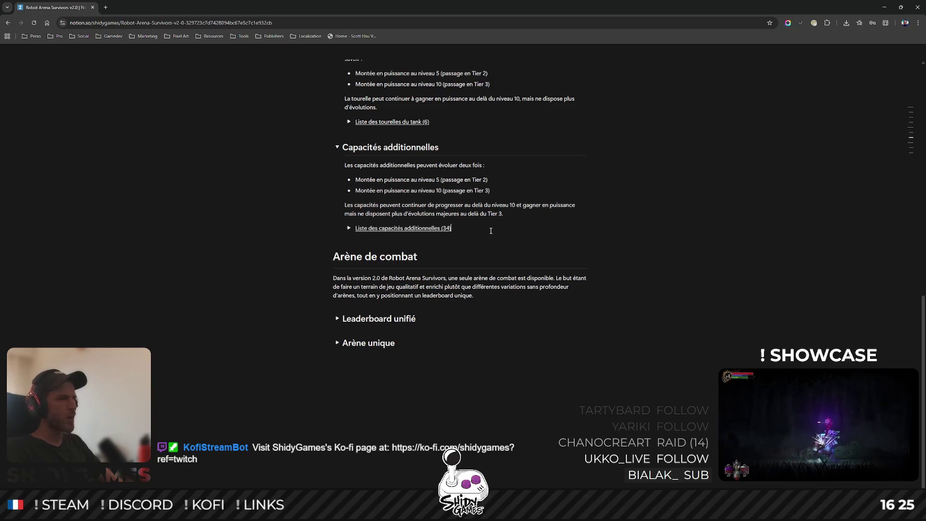
pyautogui.scroll(3, 723, 263)
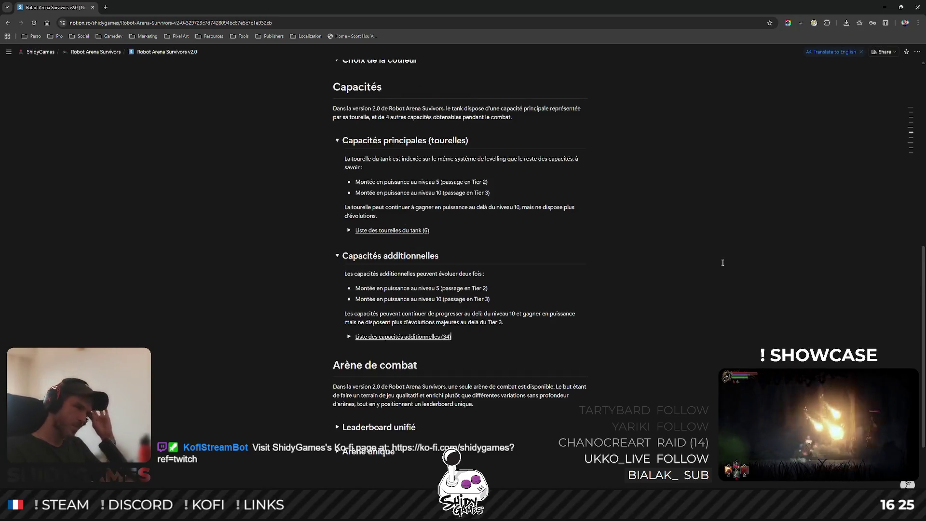
# Fold Capacités additionnelles, then unfold Choix de la tourelle and Capacités principales (tourelles).
pyautogui.scroll(2, 672, 250)
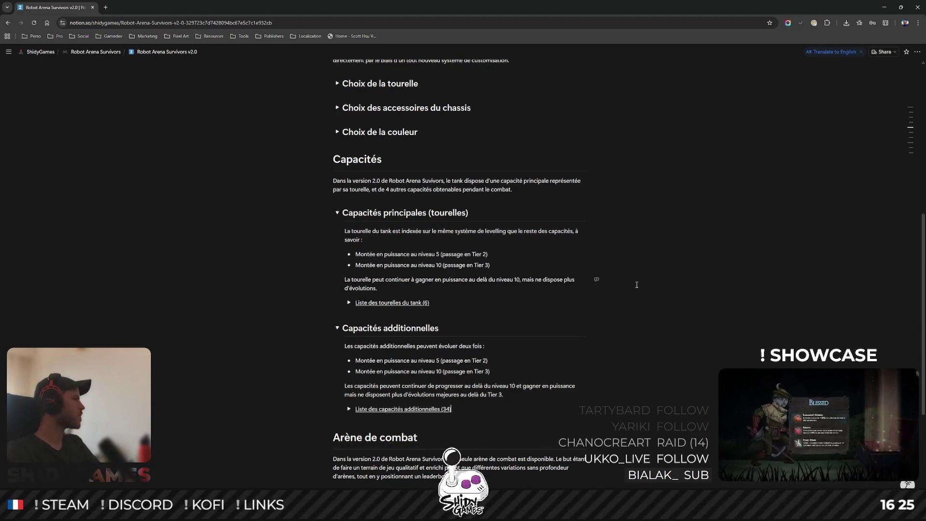
pyautogui.scroll(2, 357, 227)
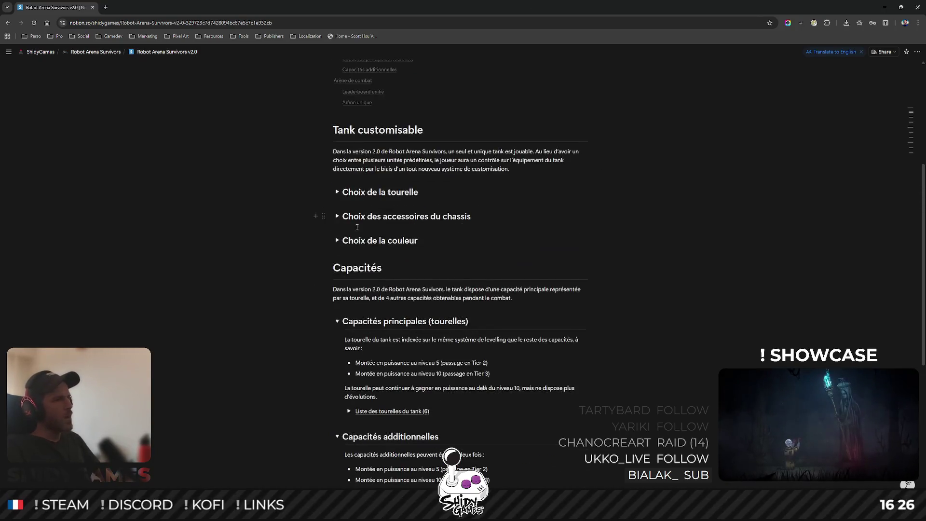
pyautogui.scroll(-1, 371, 276)
pyautogui.click(338, 249)
pyautogui.click(339, 274)
pyautogui.scroll(1, 395, 276)
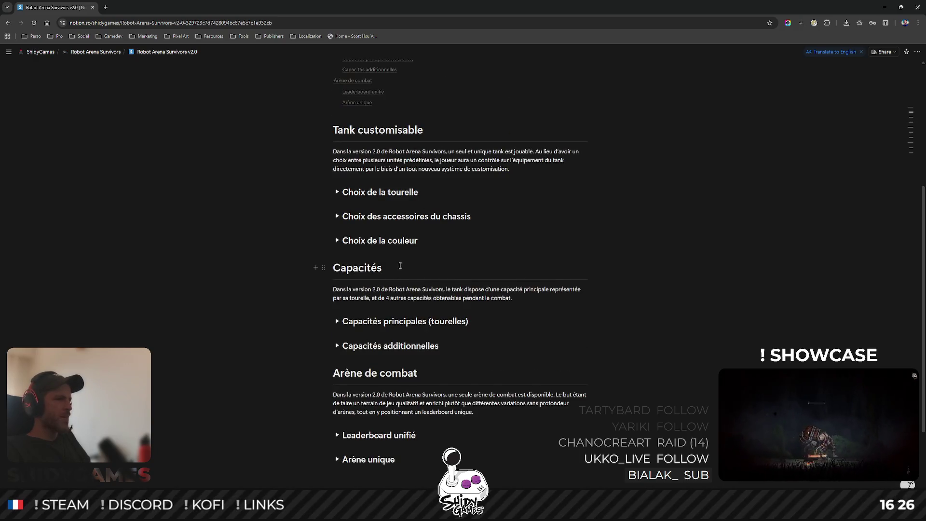
pyautogui.click(337, 192)
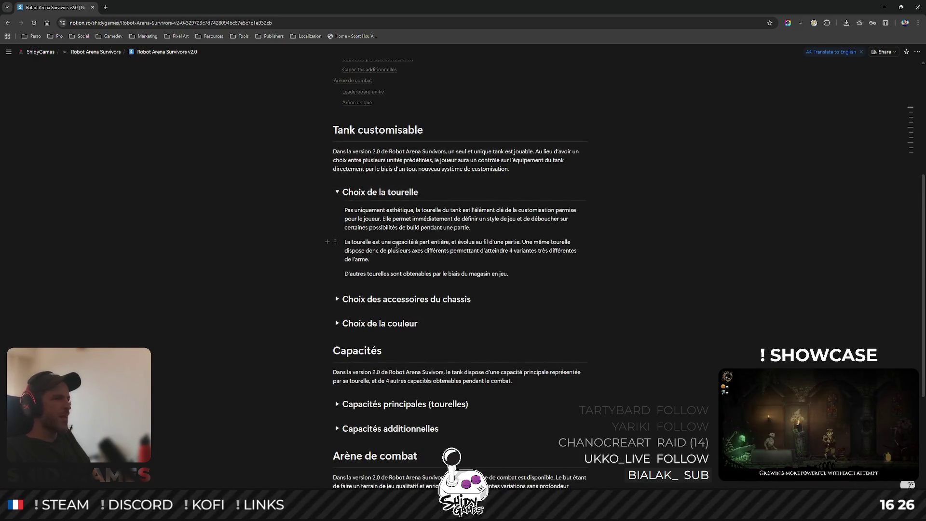
pyautogui.scroll(-1, 380, 270)
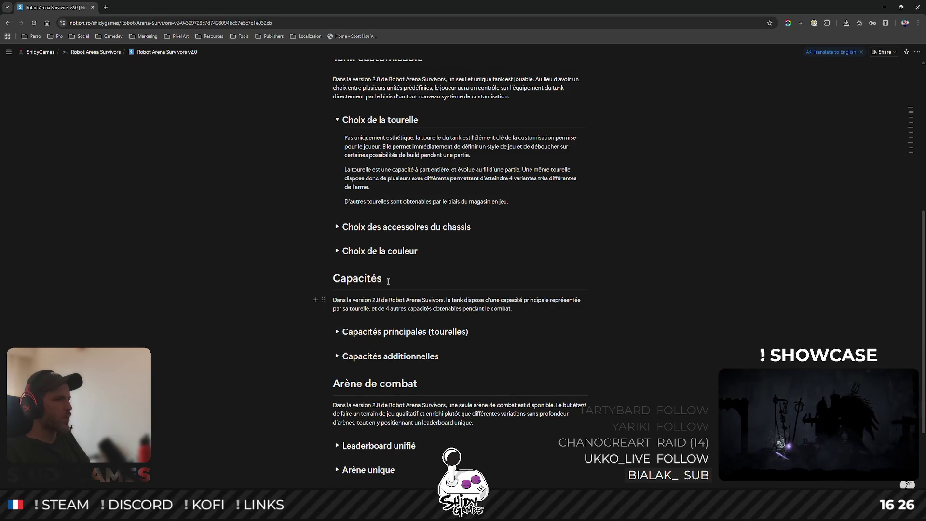
pyautogui.click(338, 333)
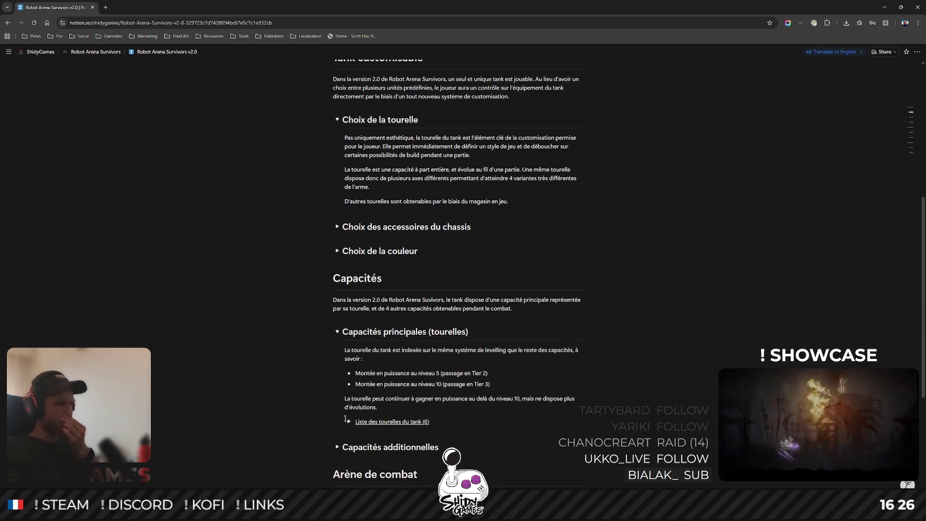
# Move the turret list toggle under Choix de la tourelle and copy the synced block.
pyautogui.moveTo(338, 421)
pyautogui.mouseDown()
pyautogui.moveTo(364, 190)
pyautogui.moveTo(359, 209)
pyautogui.mouseUp()
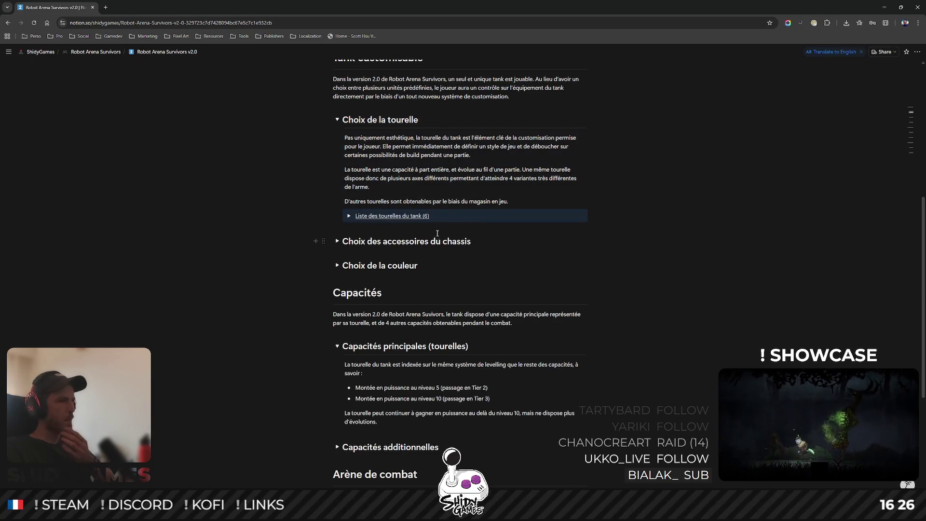
pyautogui.click(339, 215)
pyautogui.moveTo(286, 179)
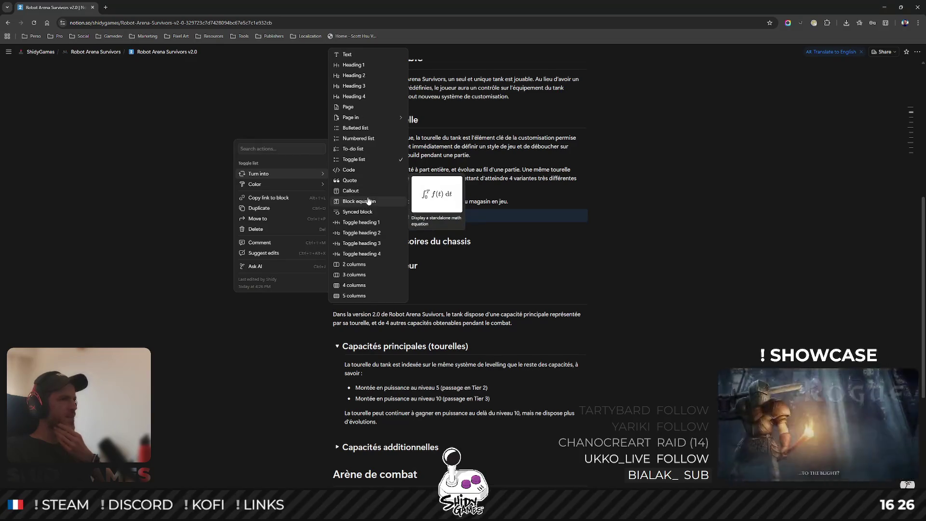
pyautogui.press('Escape')
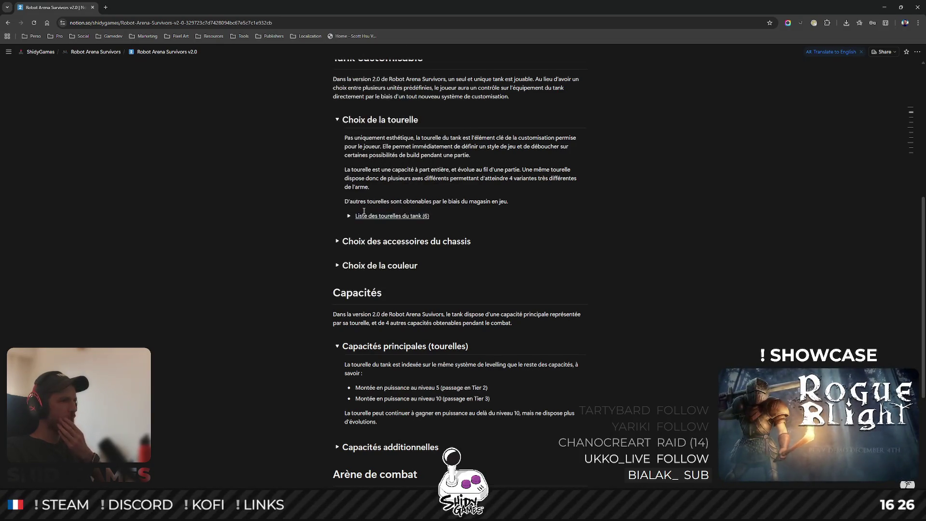
pyautogui.click(463, 219)
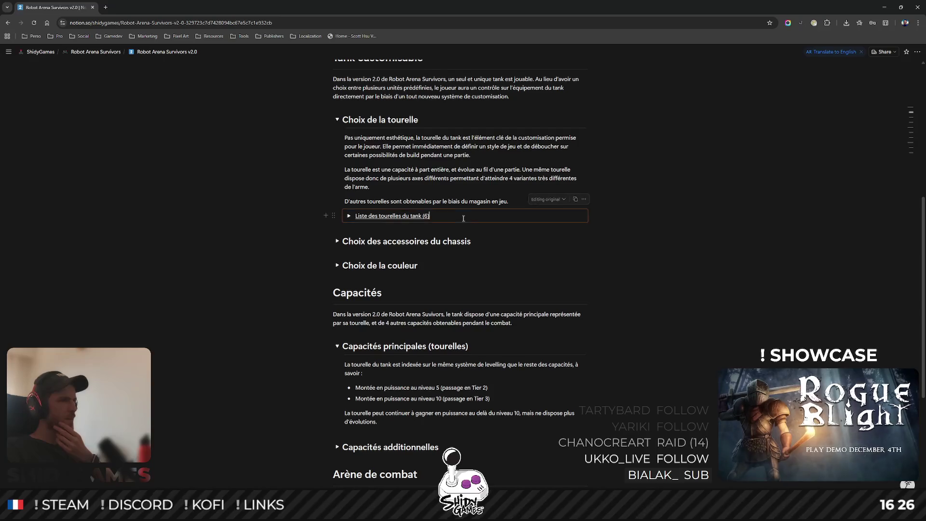
pyautogui.click(575, 200)
# Paste the synced 'Liste des tourelles du tank (6)' toggle below the d'évolutions paragraph.
pyautogui.scroll(-1, 464, 252)
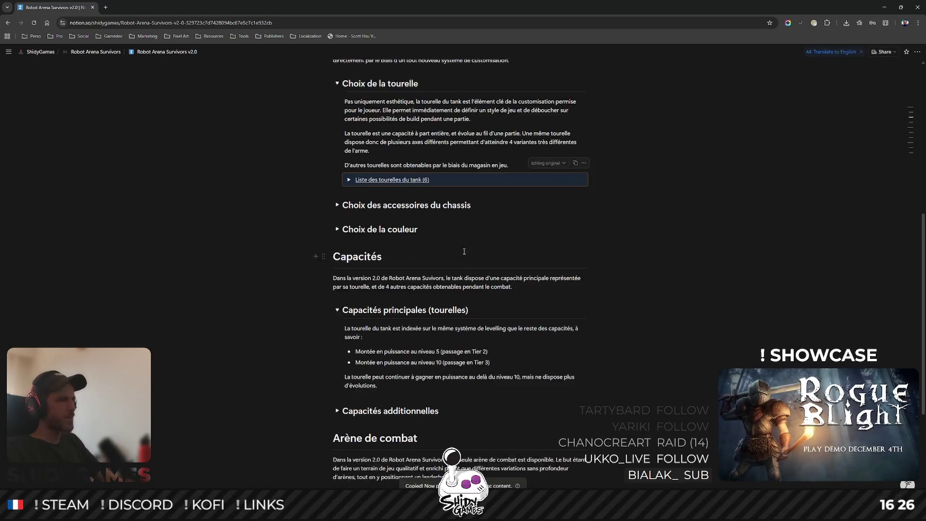
pyautogui.scroll(-1, 464, 252)
pyautogui.click(371, 357)
pyautogui.click(398, 342)
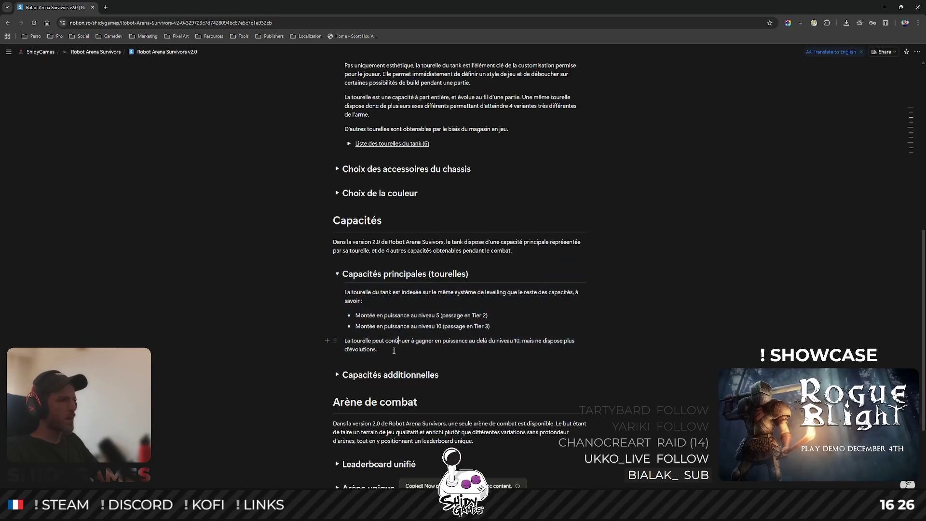
pyautogui.click(432, 366)
pyautogui.hotkey('ctrl', 'v')
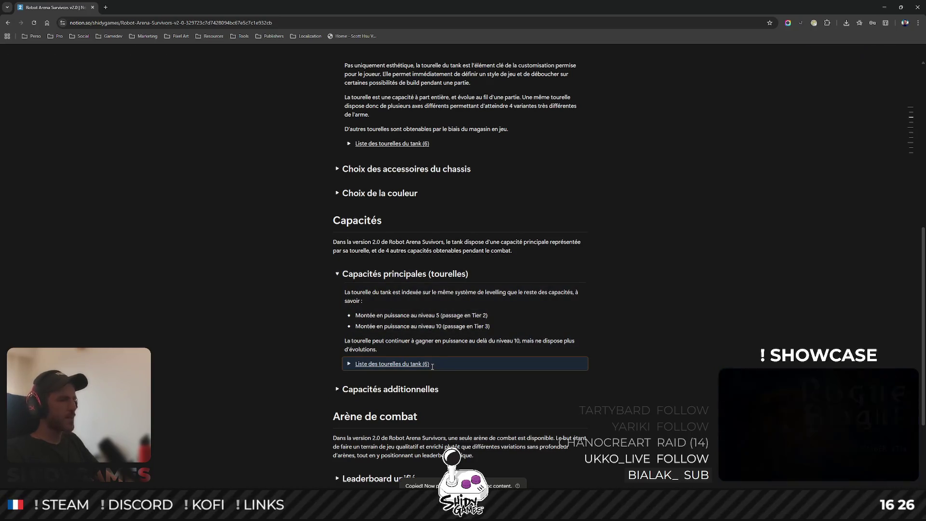
pyautogui.scroll(1, 560, 332)
pyautogui.scroll(-1, 379, 172)
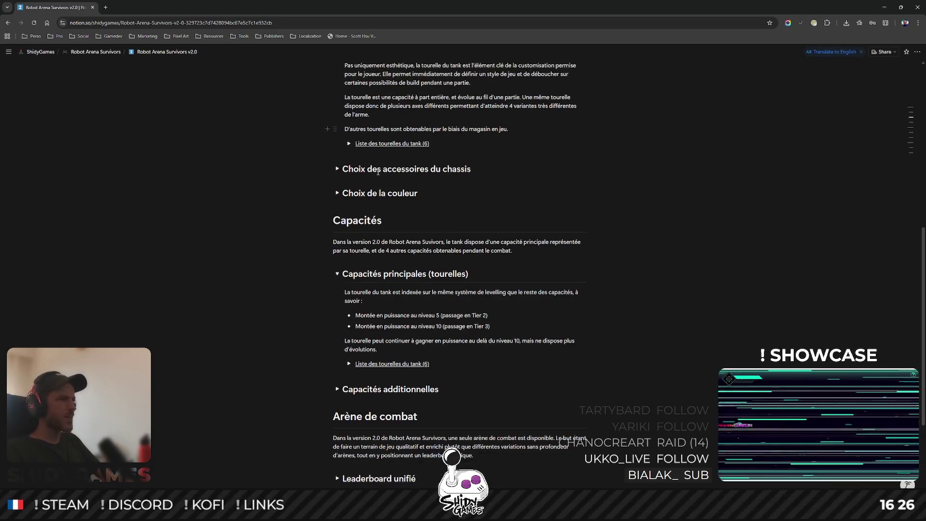
# Check the pasted turret list, then fold Capacités principales (tourelles).
pyautogui.click(385, 144)
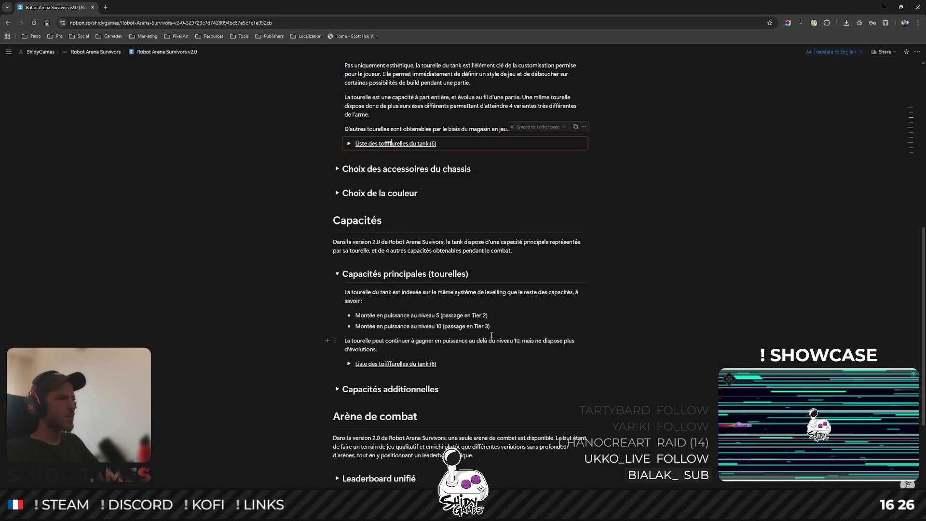
pyautogui.click(717, 195)
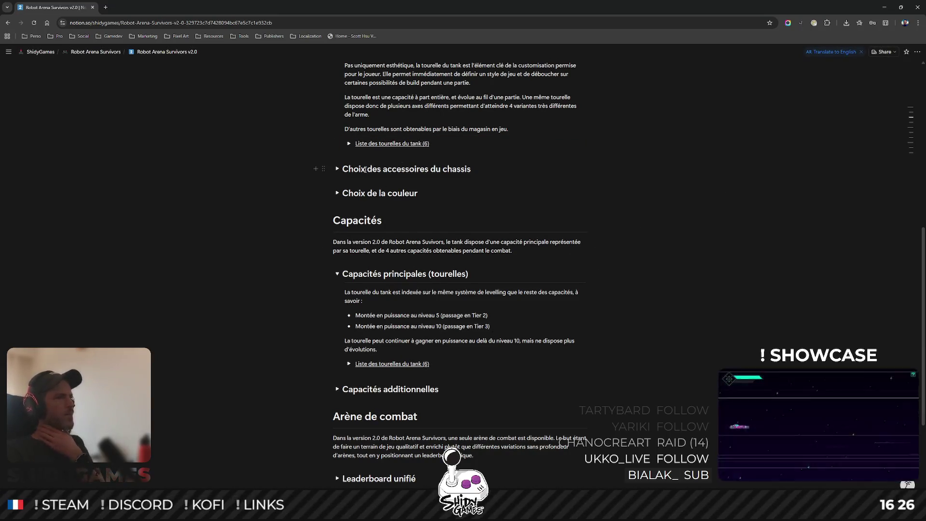
pyautogui.scroll(2, 399, 190)
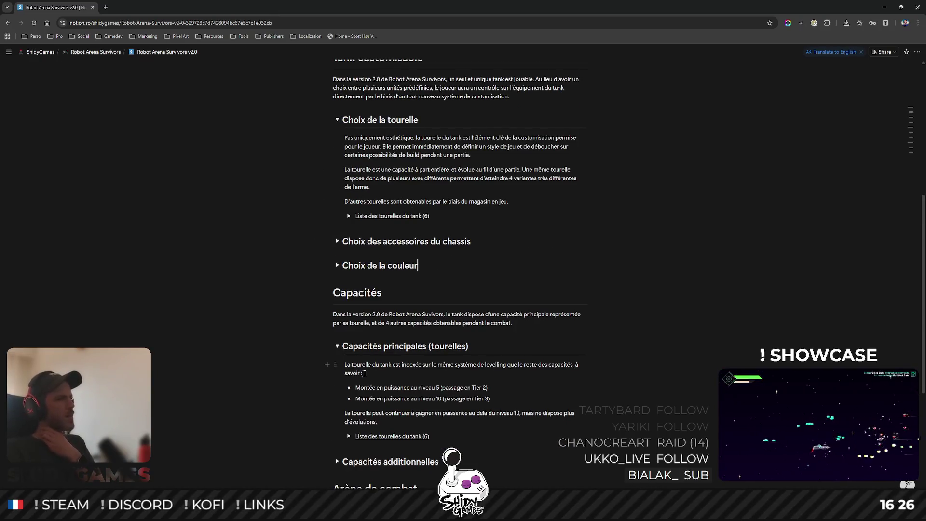
pyautogui.click(338, 346)
pyautogui.scroll(1, 516, 280)
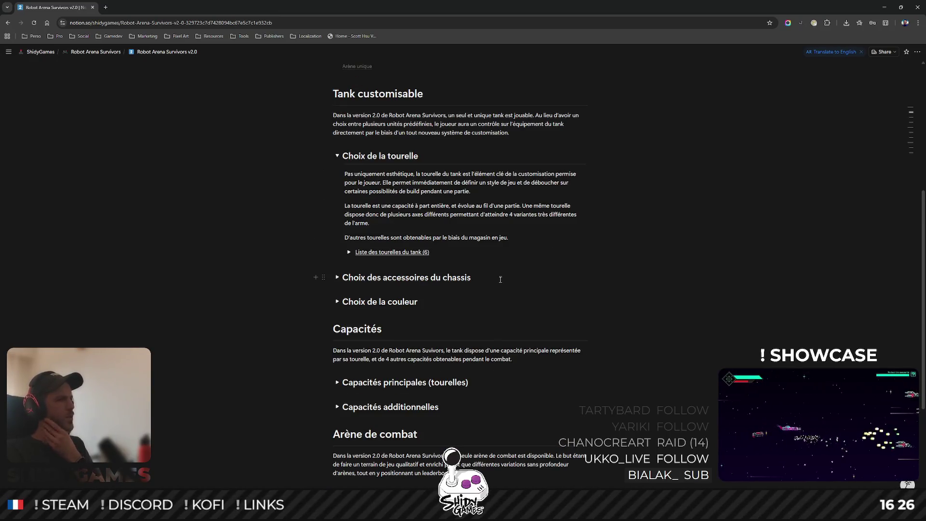
pyautogui.scroll(-2, 517, 263)
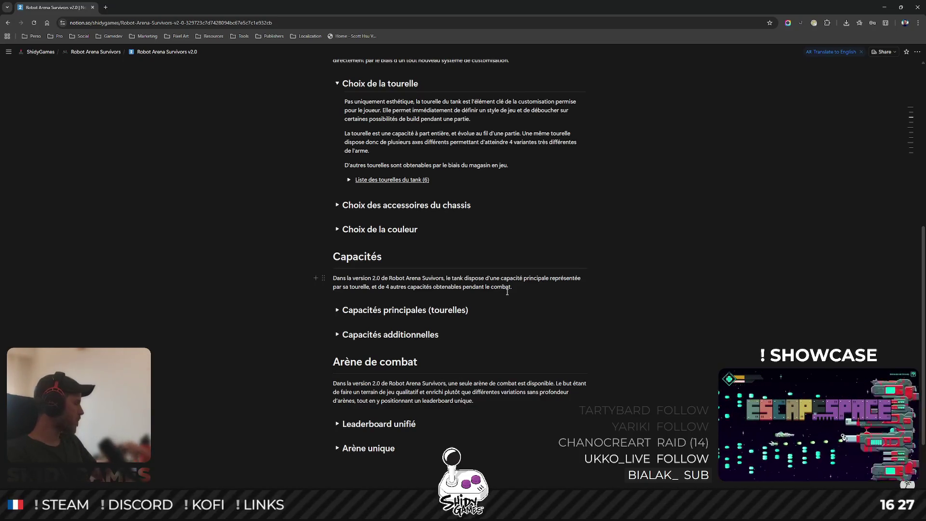
pyautogui.scroll(3, 670, 377)
pyautogui.scroll(-5, 569, 309)
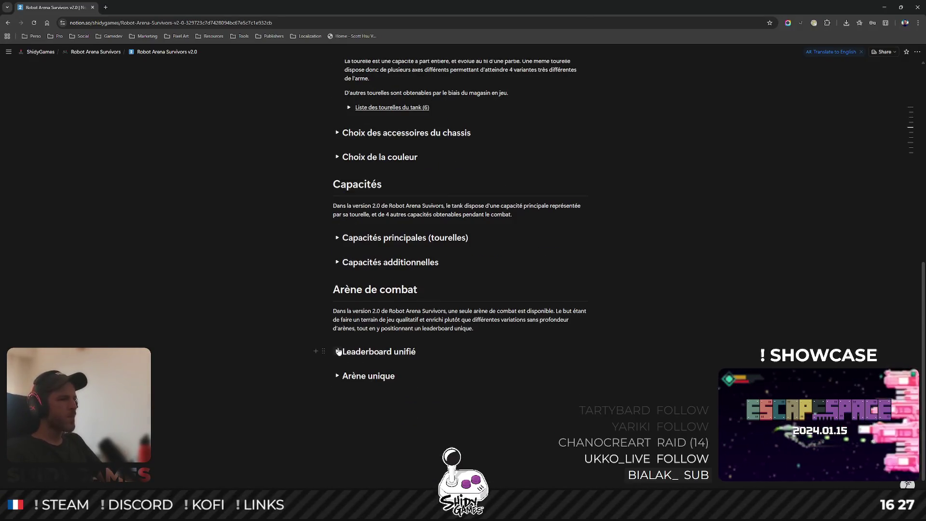
pyautogui.click(338, 351)
pyautogui.scroll(-3, 339, 352)
pyautogui.click(348, 240)
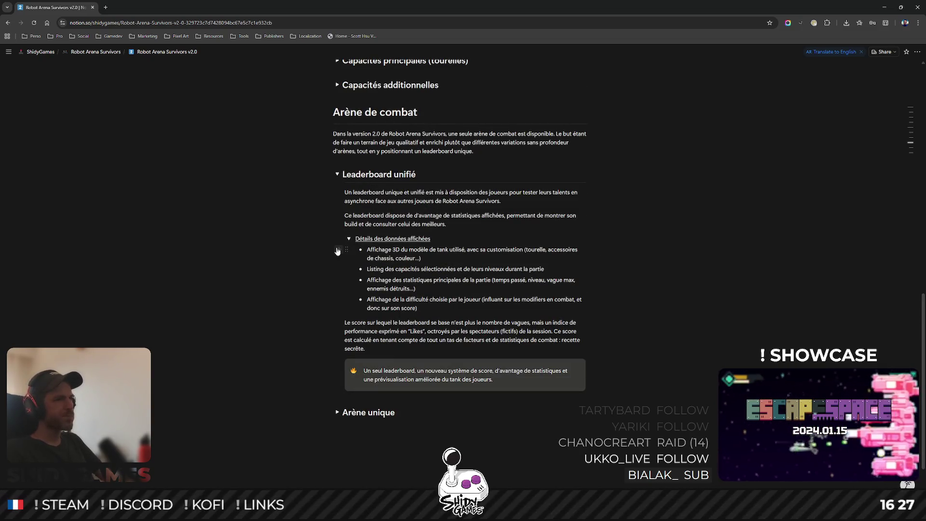
pyautogui.click(348, 239)
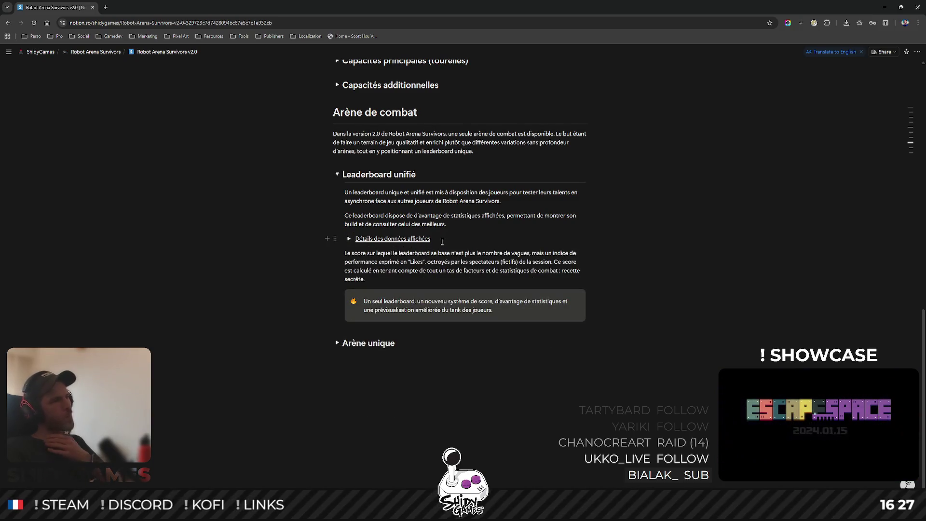
pyautogui.click(349, 241)
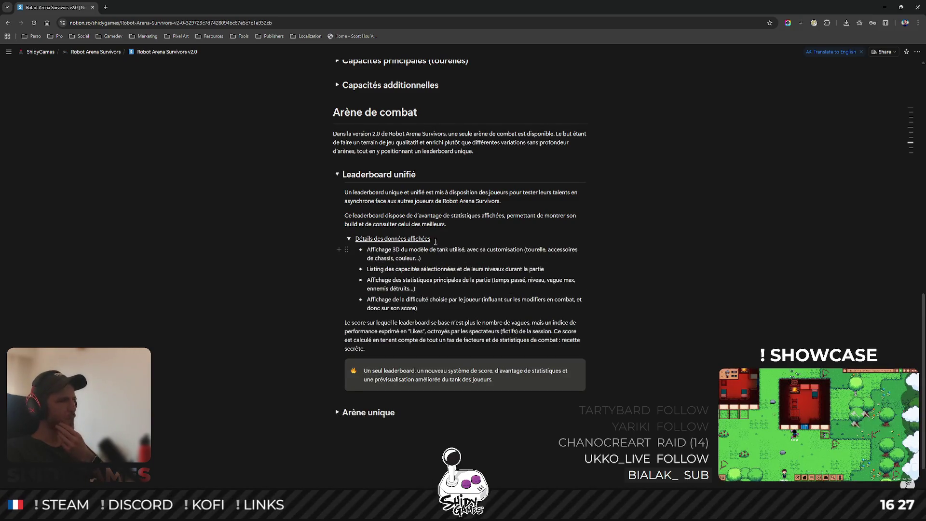
pyautogui.click(505, 238)
pyautogui.press('Return')
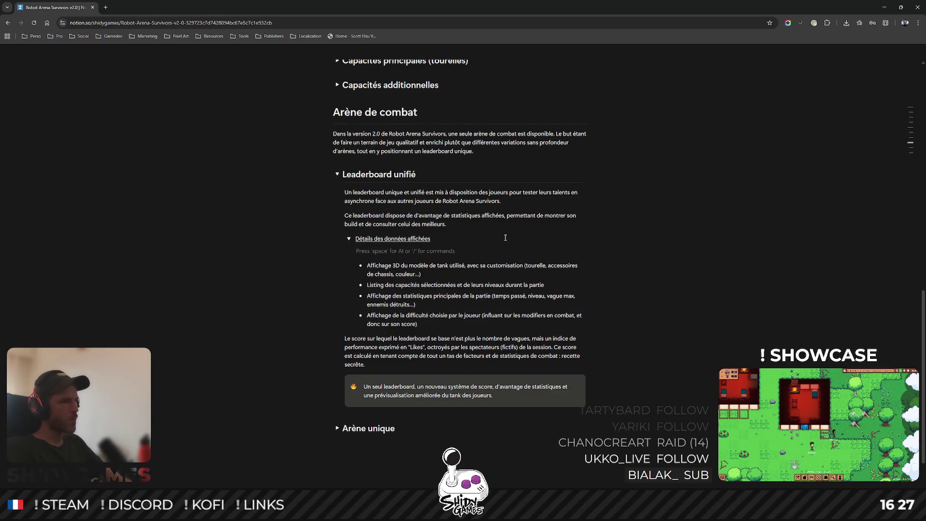
pyautogui.write('/table')
pyautogui.press('Return')
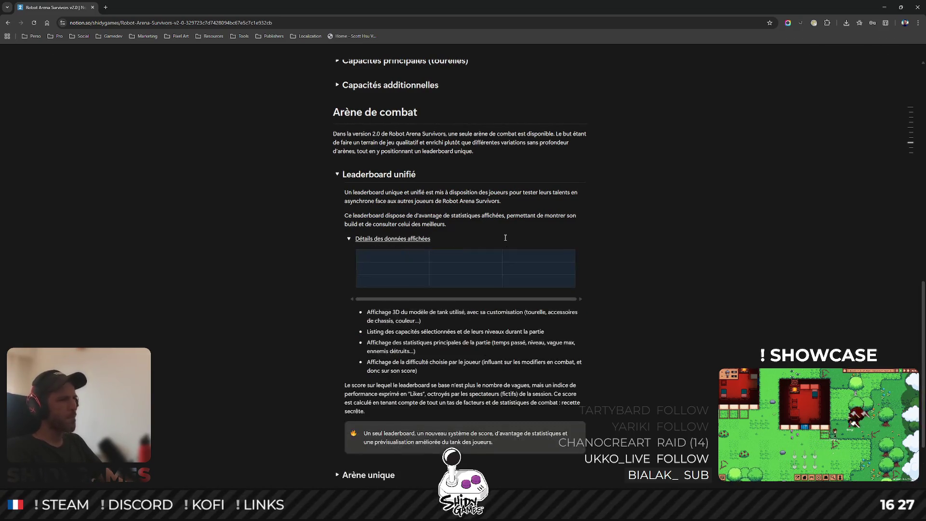
pyautogui.click(381, 257)
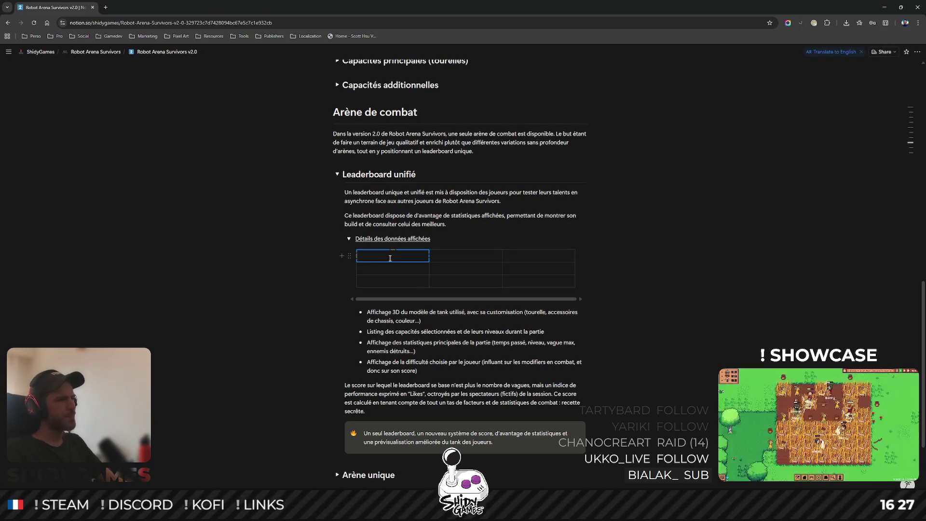
pyautogui.hotkey('ctrl', 'z')
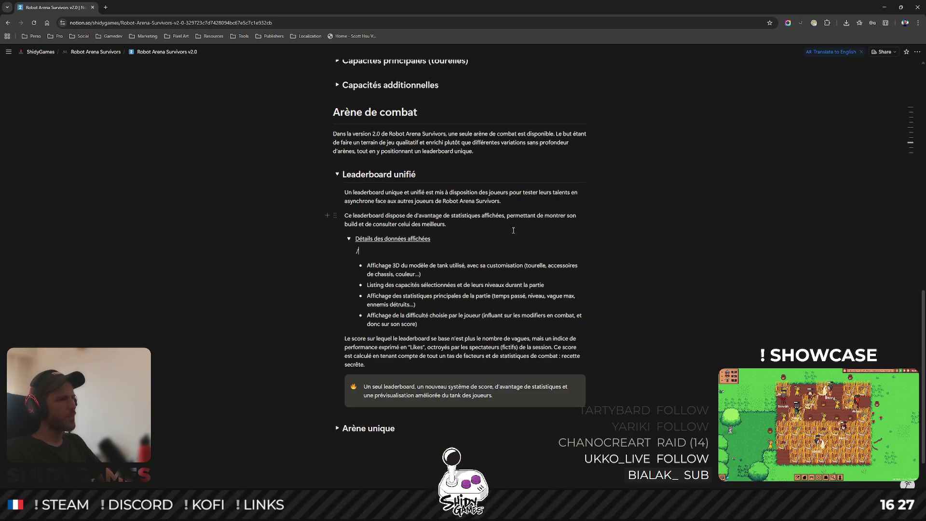
pyautogui.press('BackSpace')
pyautogui.click(349, 238)
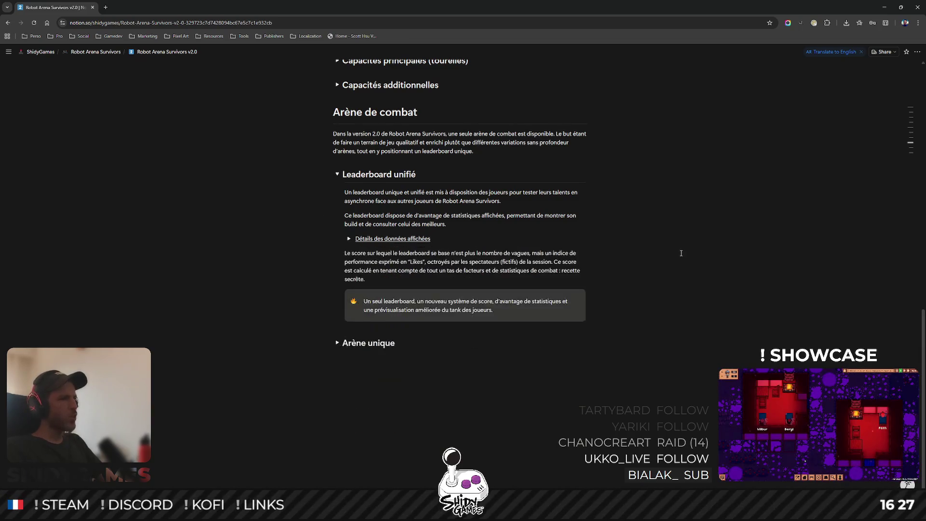
pyautogui.scroll(4, 671, 257)
pyautogui.click(337, 355)
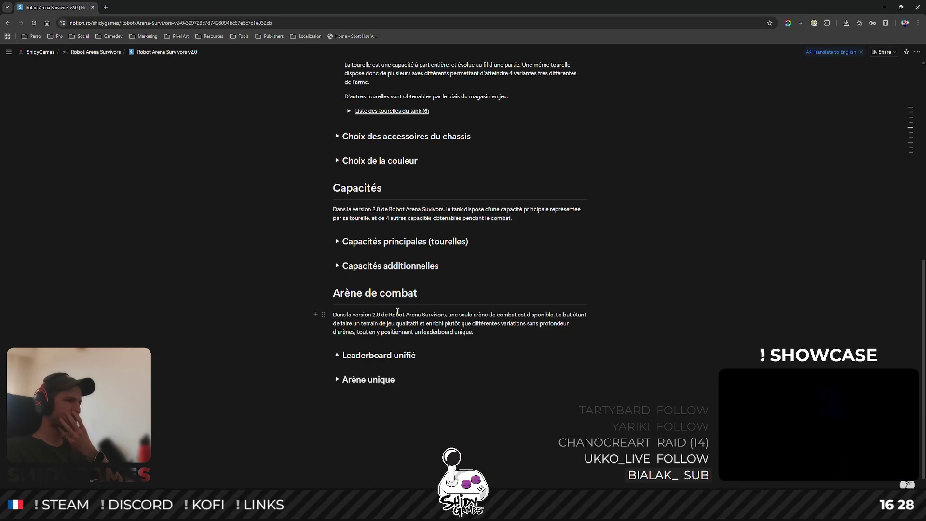
# Fold Choix de la tourelle and unfold Choix des accessoires du chassis and its Exemples toggle.
pyautogui.scroll(4, 337, 355)
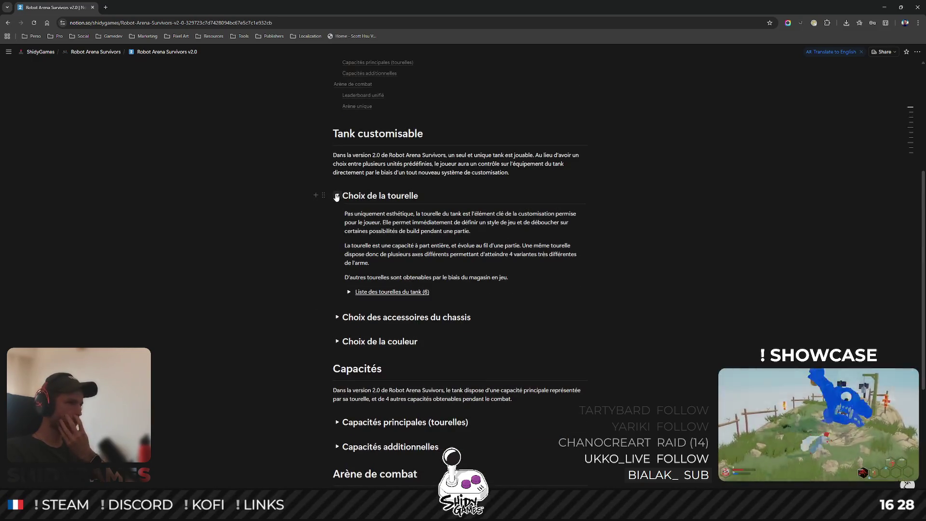
pyautogui.click(337, 196)
pyautogui.click(337, 220)
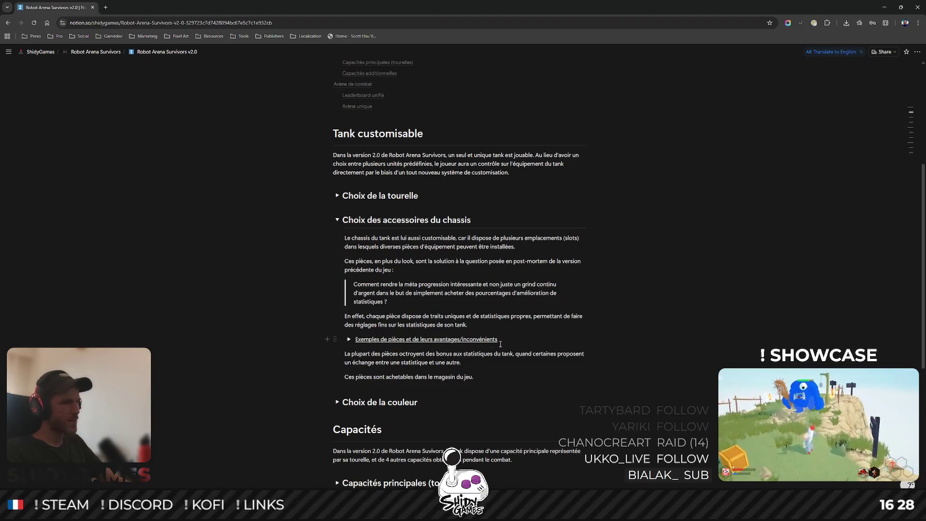
pyautogui.click(349, 340)
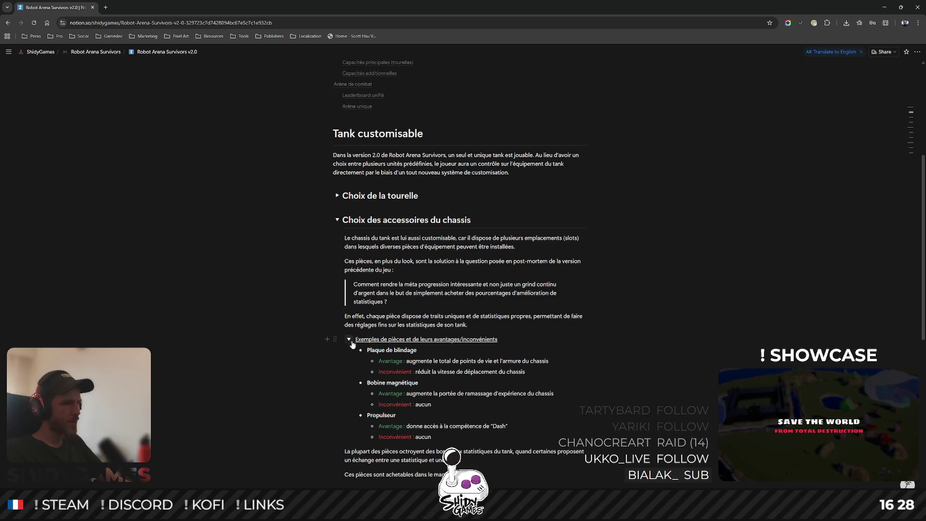
# Retitle the examples toggle 'Liste des accessoires du chassis' and add an empty line inside it.
pyautogui.moveTo(389, 336); pyautogui.dragTo(497, 338)
pyautogui.rightClick(498, 339)
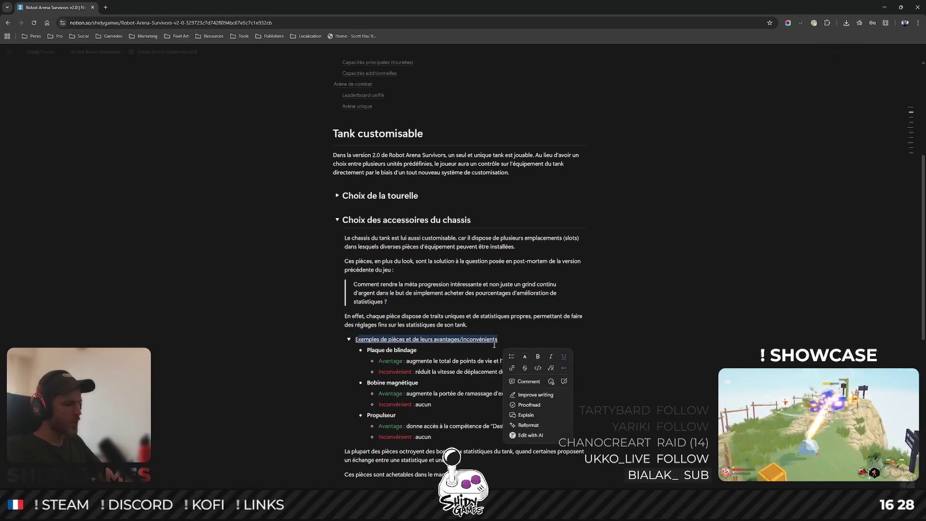
pyautogui.write('EListe')
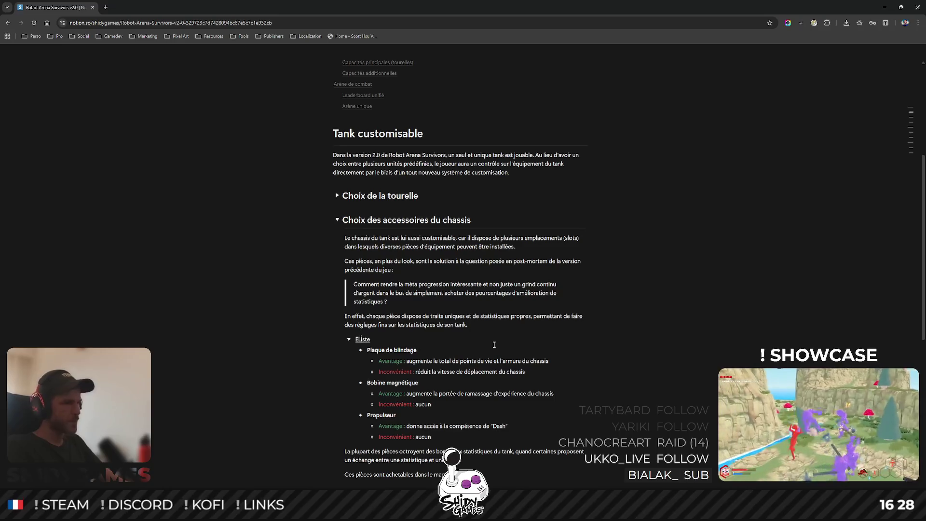
pyautogui.press('BackSpace')
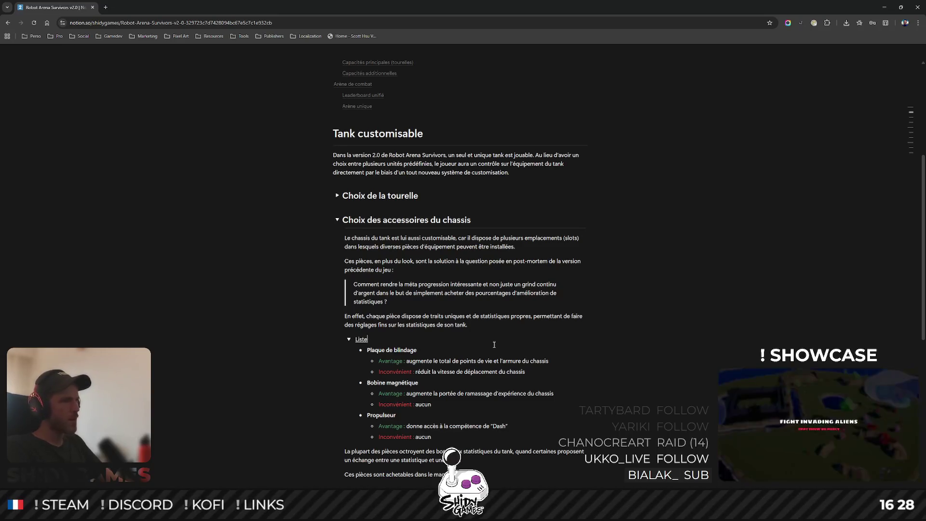
pyautogui.write(' des accessoires')
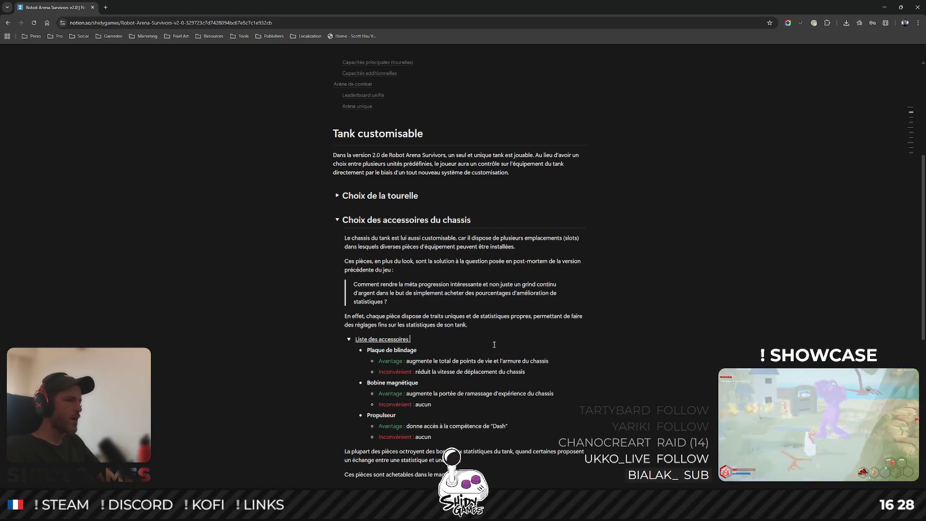
pyautogui.write('u chassis')
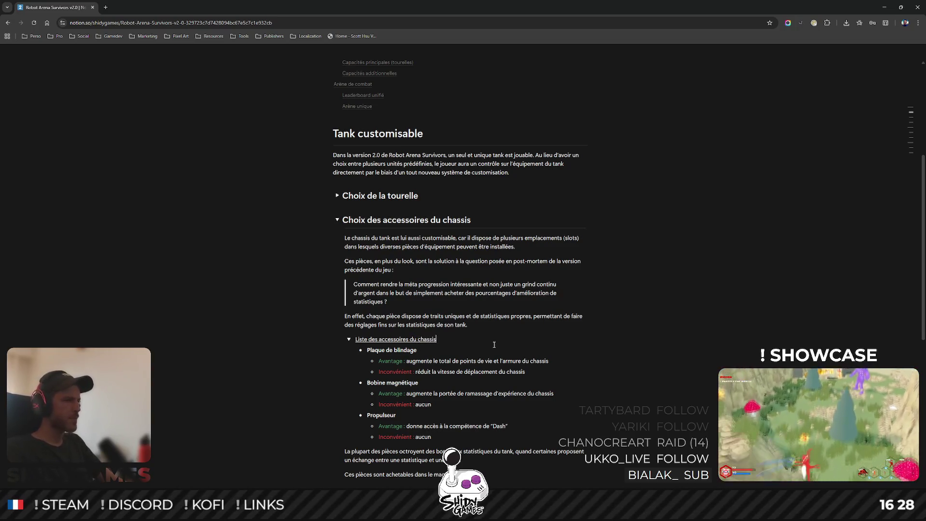
pyautogui.scroll(-3, 494, 345)
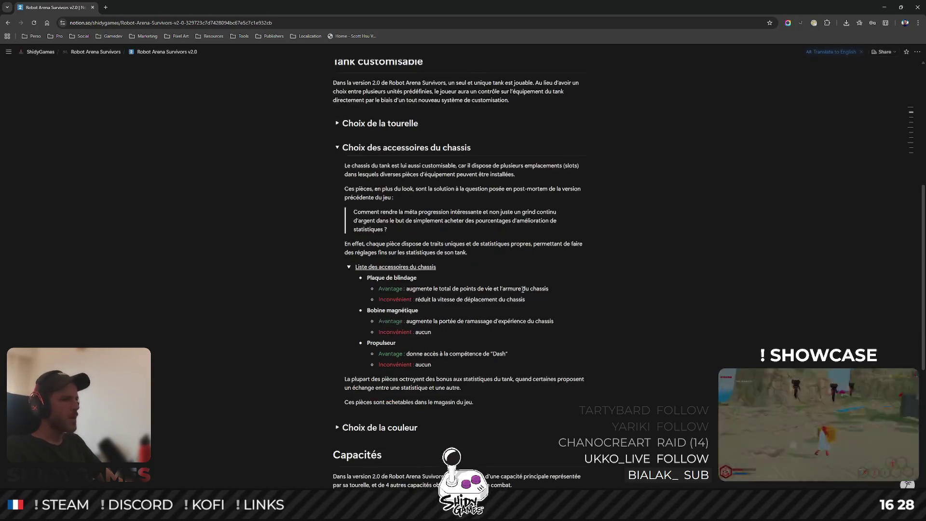
pyautogui.press('Return')
pyautogui.write('l')
pyautogui.press('BackSpace')
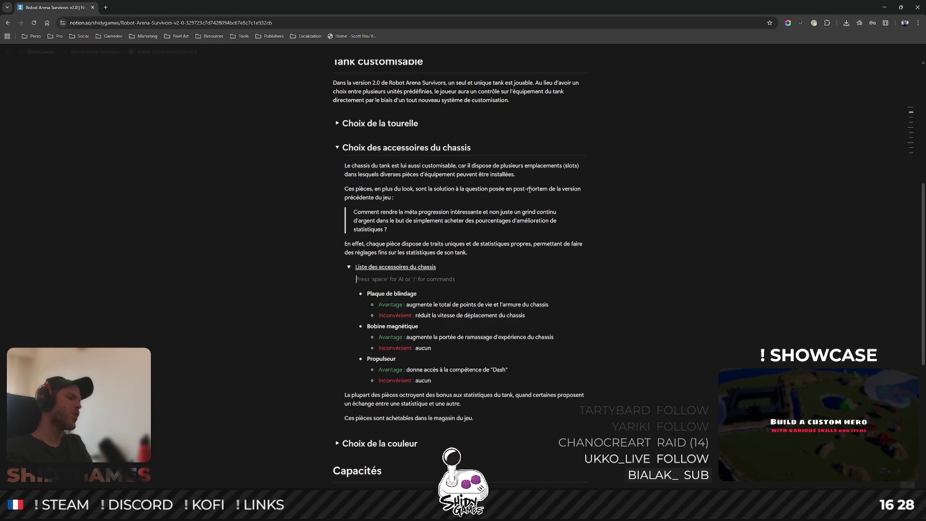
# Orbit the blue tank chassis in Blender to study its layout.
pyautogui.hotkey('alt', 'Tab')
pyautogui.moveTo(401, 314)
pyautogui.mouseDown()
pyautogui.moveTo(287, 345)
pyautogui.moveTo(284, 330)
pyautogui.moveTo(236, 333)
pyautogui.moveTo(390, 346)
pyautogui.moveTo(492, 310)
pyautogui.moveTo(417, 287)
pyautogui.moveTo(410, 325)
pyautogui.moveTo(451, 288)
pyautogui.moveTo(418, 311)
pyautogui.moveTo(516, 285)
pyautogui.moveTo(393, 278)
pyautogui.moveTo(345, 294)
pyautogui.moveTo(375, 295)
pyautogui.mouseUp()
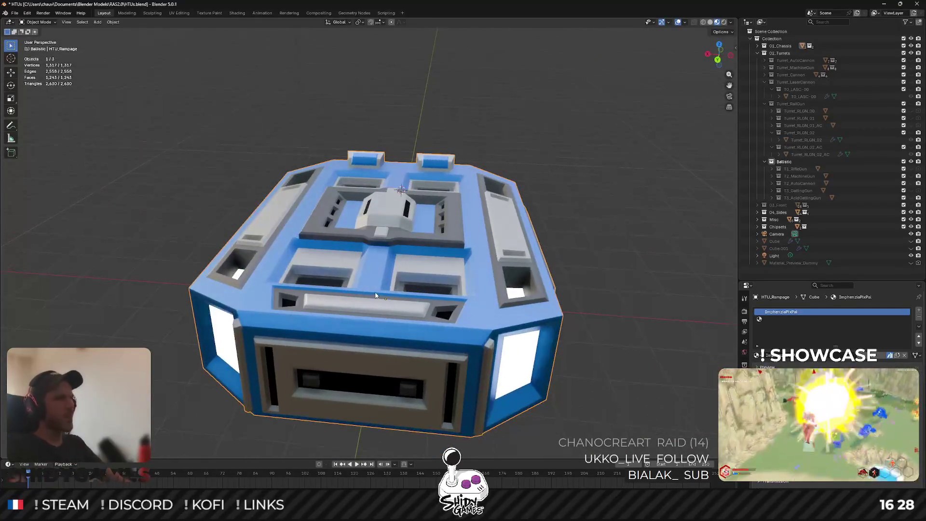
pyautogui.hotkey('alt', 'Tab')
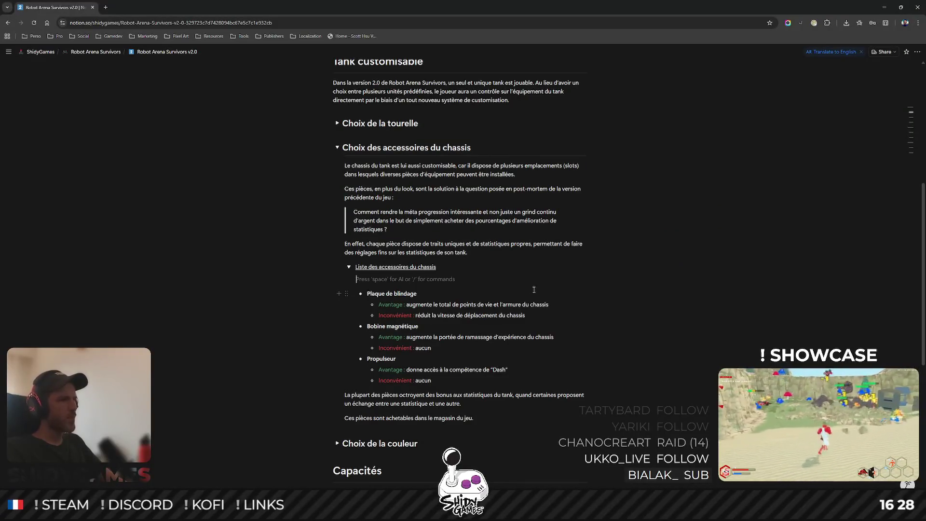
pyautogui.hotkey('alt', 'Tab')
pyautogui.moveTo(353, 268)
pyautogui.mouseDown()
pyautogui.moveTo(517, 258)
pyautogui.moveTo(328, 323)
pyautogui.mouseUp()
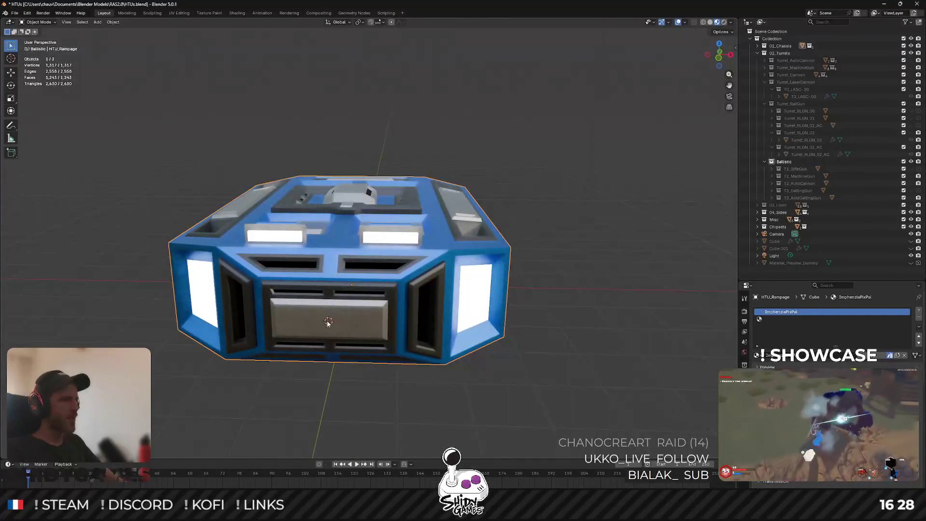
pyautogui.hotkey('alt', 'Tab')
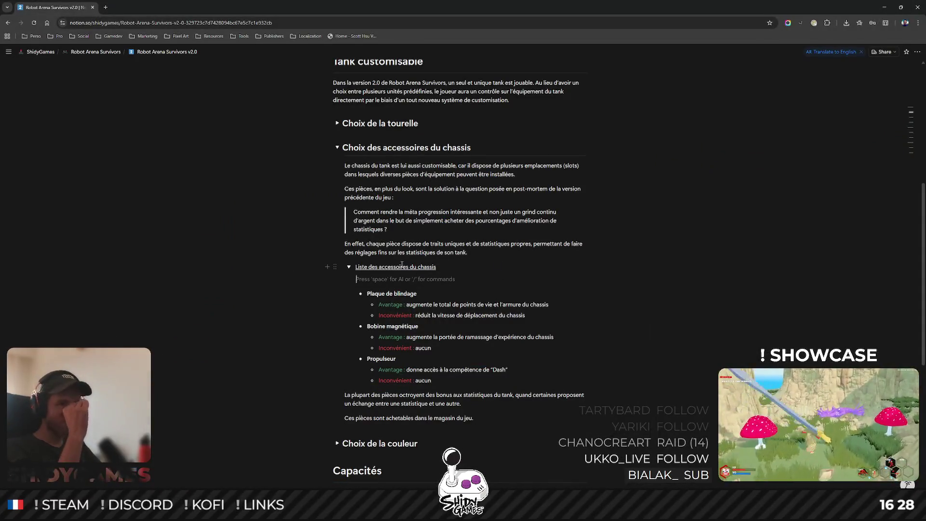
# Create a collapsed toggle named 'Accessoires frontaux' in the chassis list.
pyautogui.write('> ')
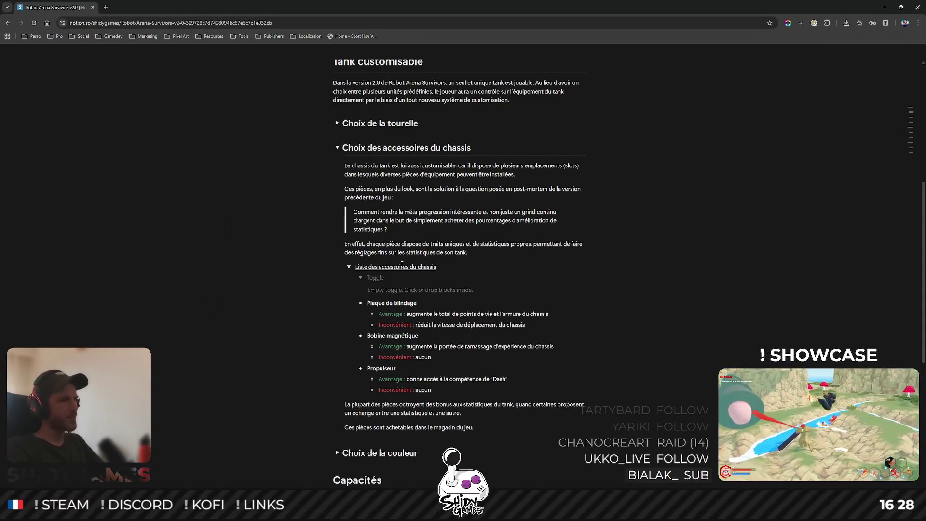
pyautogui.write('Accessoire fro')
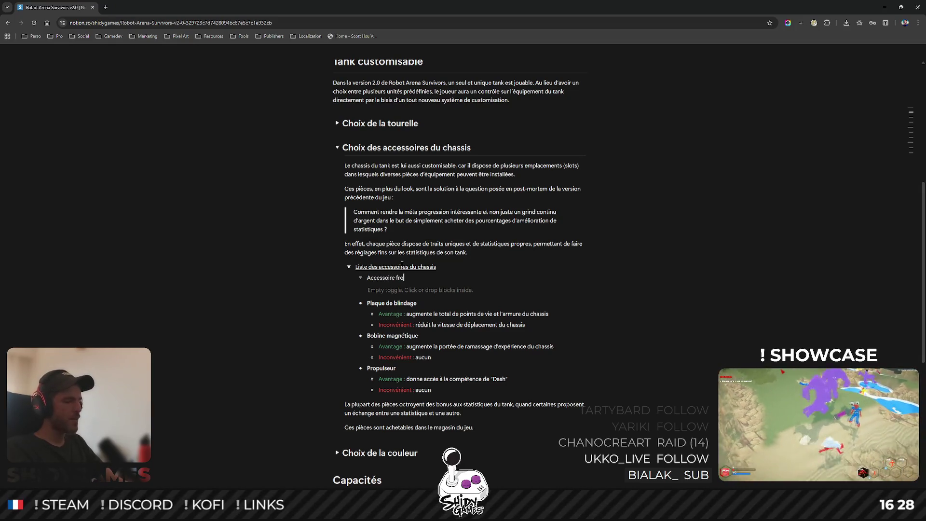
pyautogui.write('ntal')
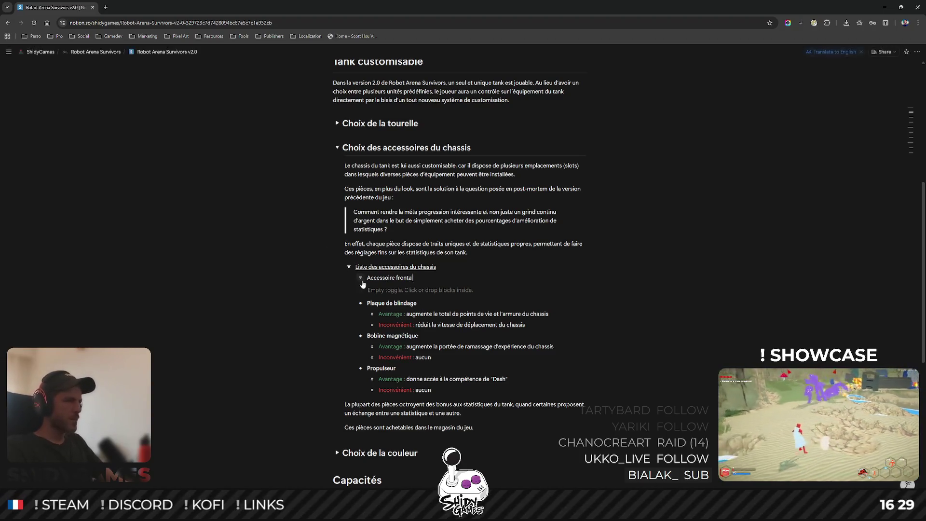
pyautogui.hotkey('ctrl', 'Return')
pyautogui.hotkey('ctrl', 'Left')
pyautogui.press('Left')
pyautogui.write('s')
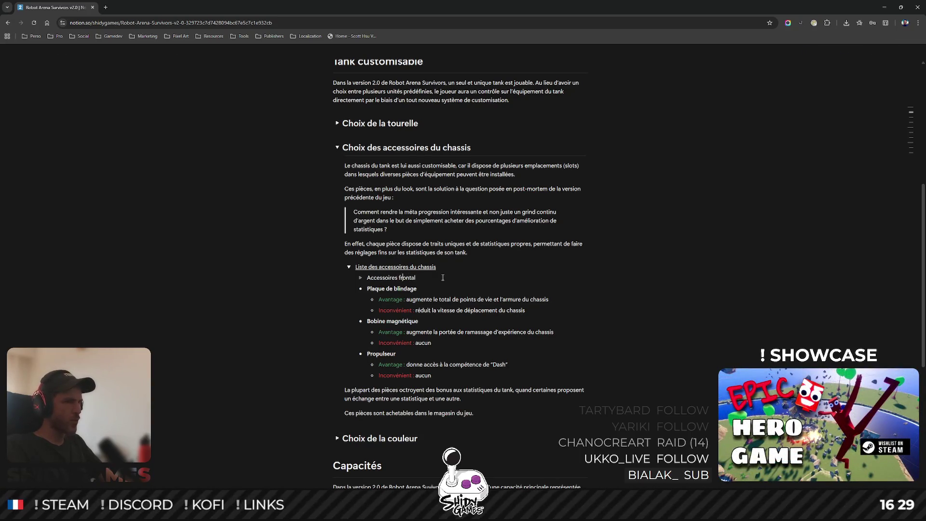
pyautogui.write('ux')
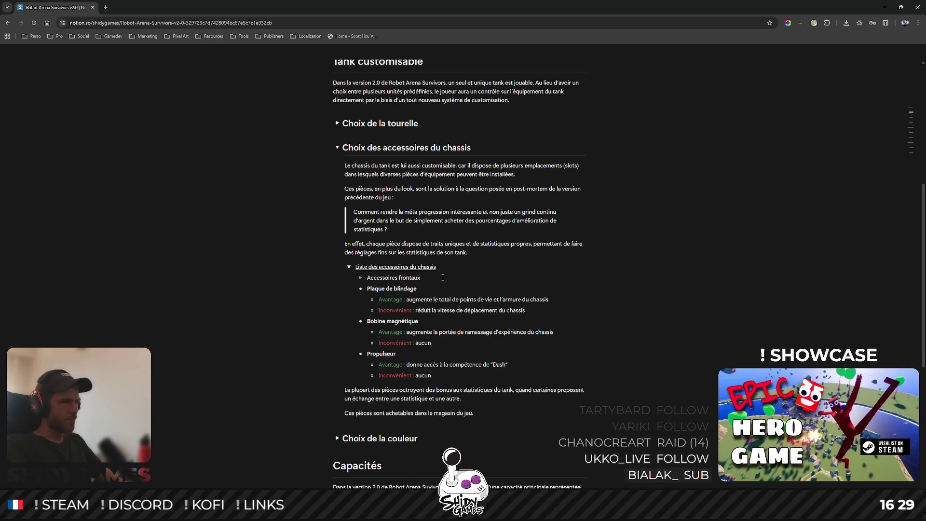
pyautogui.press('Return')
# Add a second toggle named 'Accessoires arrières' below it.
pyautogui.hotkey('alt', 'Tab')
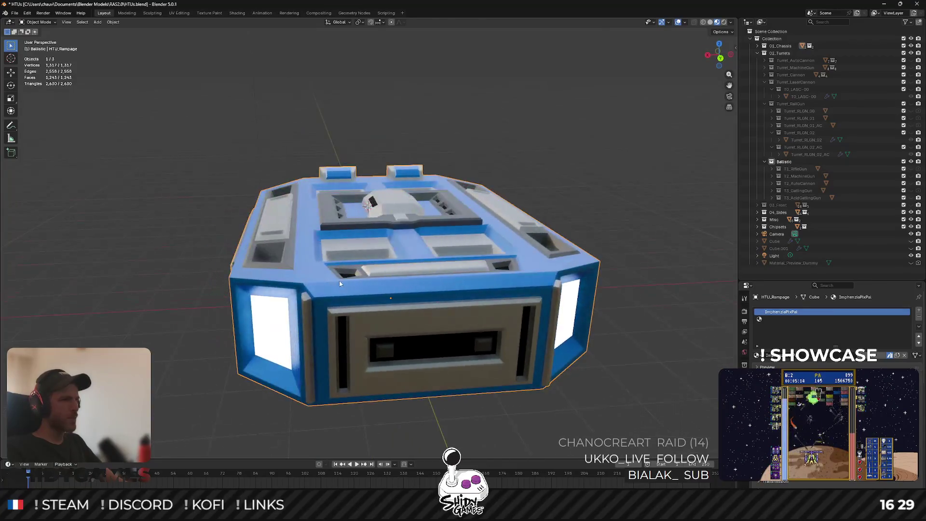
pyautogui.hotkey('alt', 'Tab')
pyautogui.write('Accesso')
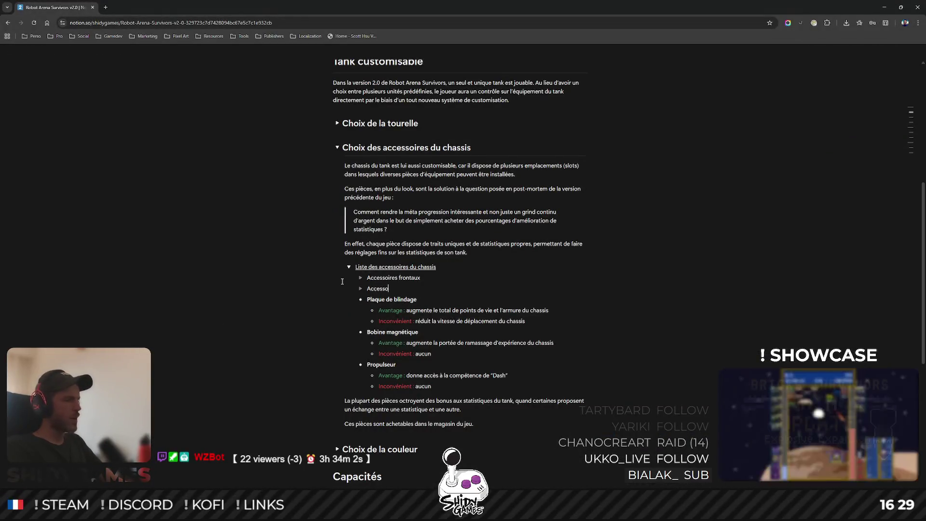
pyautogui.write('ires arrières')
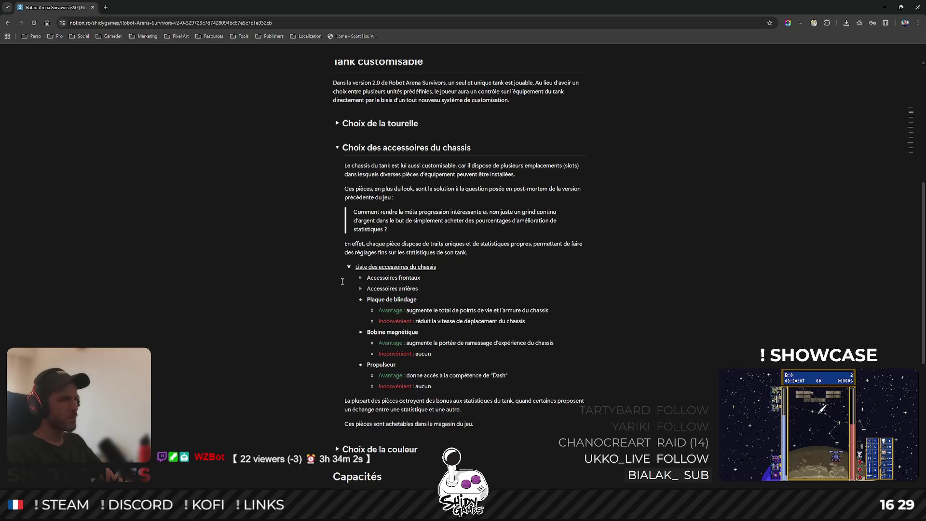
pyautogui.hotkey('alt', 'Tab')
# Orbit the chassis model to view the hull from a low side angle and the front.
pyautogui.moveTo(482, 290)
pyautogui.mouseDown()
pyautogui.moveTo(442, 271)
pyautogui.moveTo(403, 200)
pyautogui.moveTo(317, 230)
pyautogui.moveTo(266, 226)
pyautogui.mouseUp()
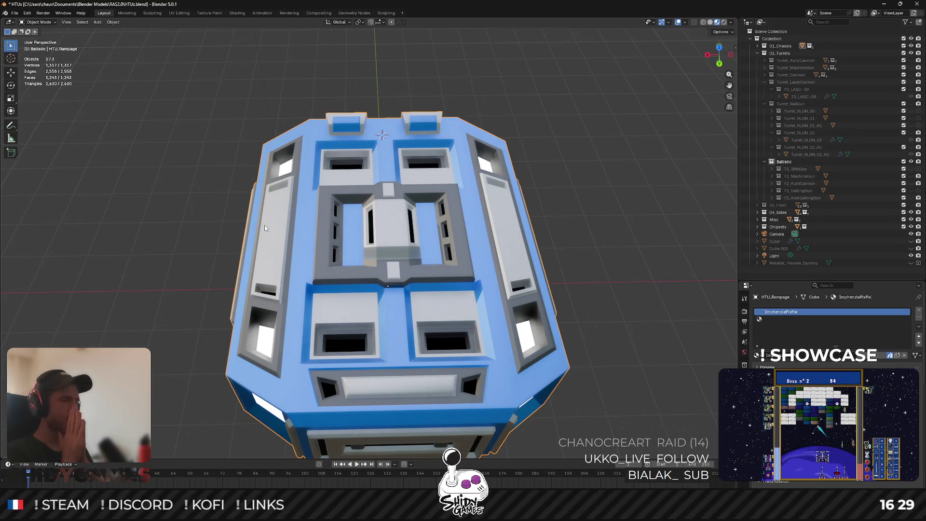
pyautogui.moveTo(422, 234)
pyautogui.mouseDown()
pyautogui.moveTo(319, 192)
pyautogui.moveTo(398, 210)
pyautogui.mouseUp()
pyautogui.moveTo(307, 203)
pyautogui.mouseDown()
pyautogui.moveTo(423, 185)
pyautogui.moveTo(380, 160)
pyautogui.moveTo(527, 197)
pyautogui.moveTo(511, 202)
pyautogui.mouseUp()
pyautogui.hotkey('alt', 'Tab')
# Add a third toggle 'Accessoires' and a fourth toggle 'Accessoires latéraux'.
pyautogui.write('ccessoires')
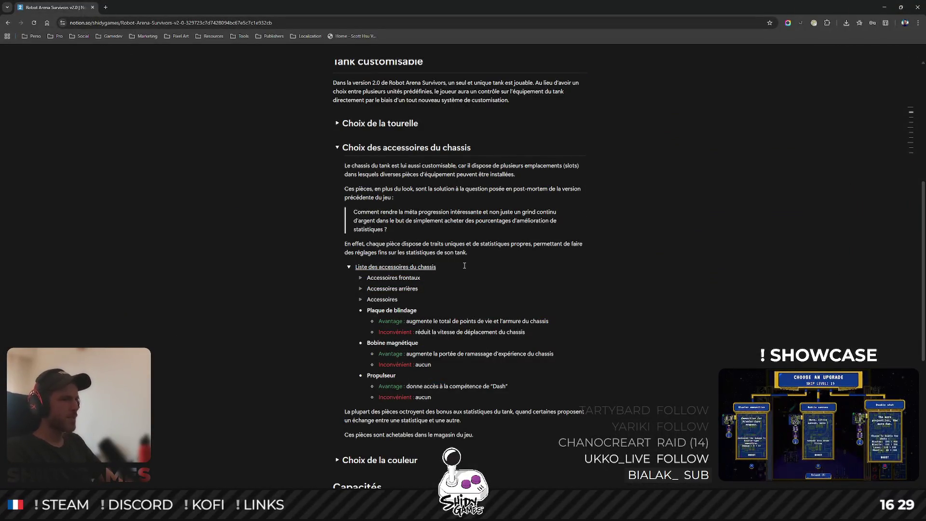
pyautogui.press('Return')
pyautogui.write('Accessoires la')
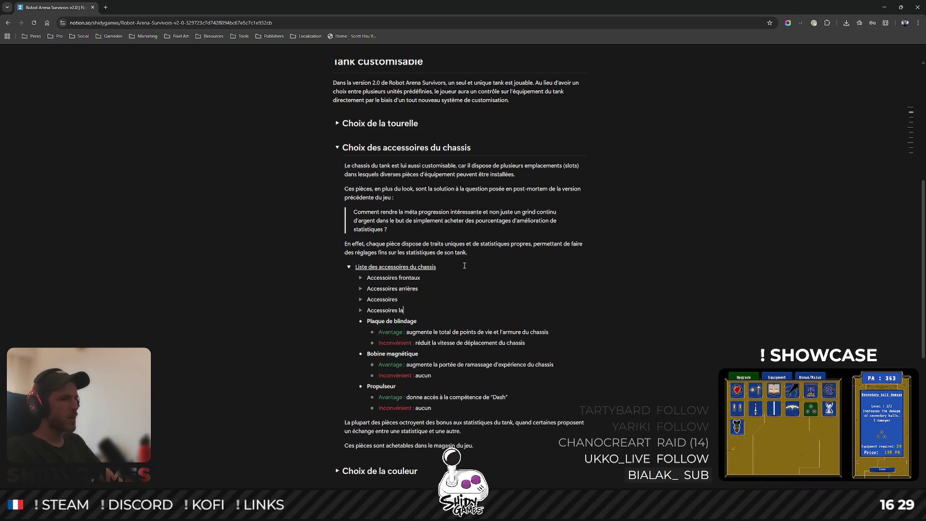
pyautogui.write('téraux')
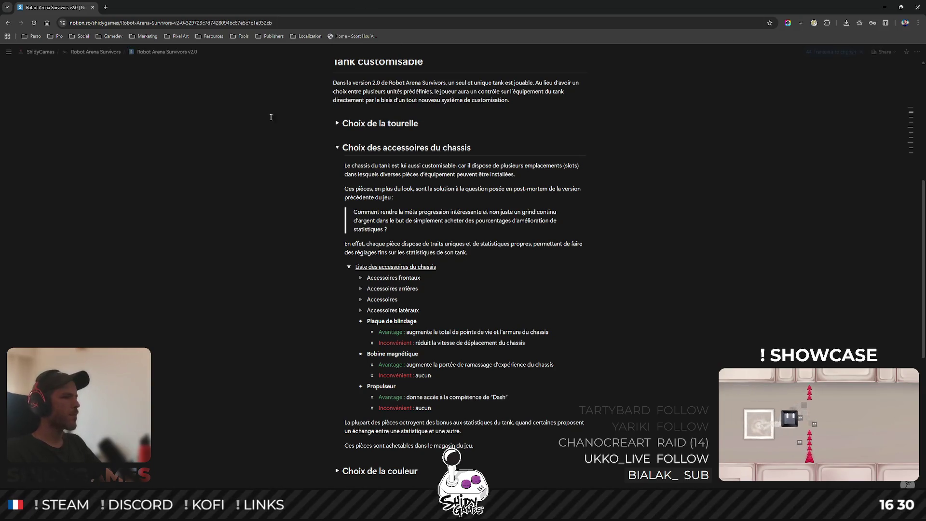
# Rename the third toggle 'Accessoires supérieurs' and select Plaque de blindage's Avantage/Inconvénient lines.
pyautogui.write('sur le de')
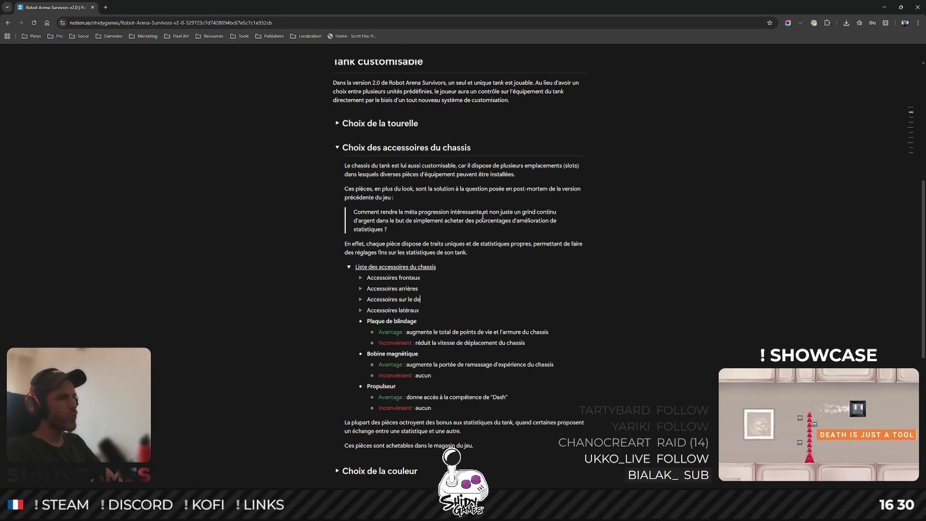
pyautogui.press('BackSpace')
pyautogui.press('BackSpace')
pyautogui.press('BackSpace')
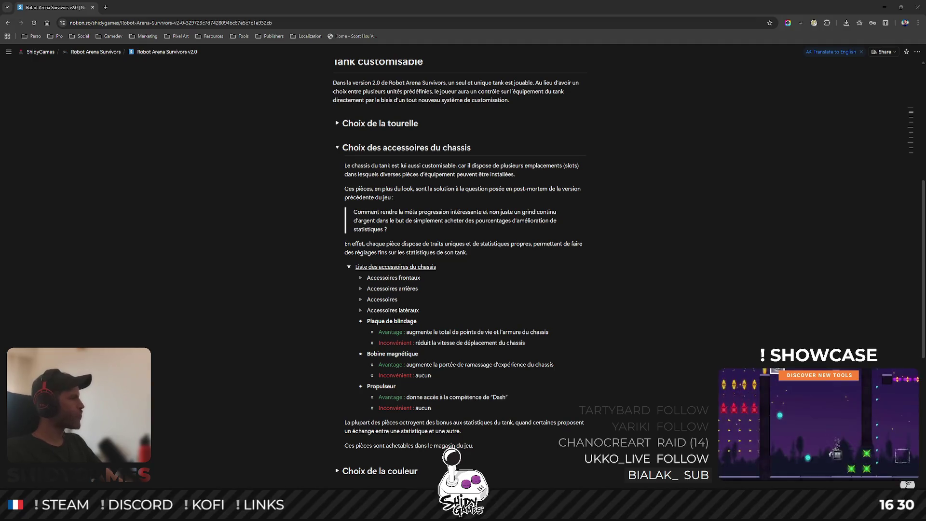
pyautogui.click(349, 304)
pyautogui.write('supérieurs')
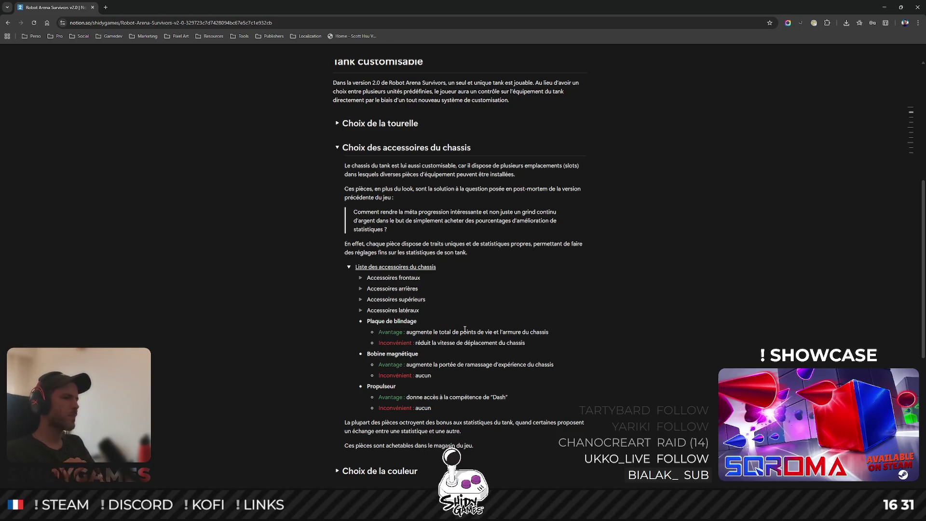
pyautogui.moveTo(596, 343); pyautogui.dragTo(371, 331)
# Replace Plaque de blindage's Avantage/Inconvénient lines with a description starting 'Augmente l'armure et les points de vie du chassis'.
pyautogui.press('BackSpace')
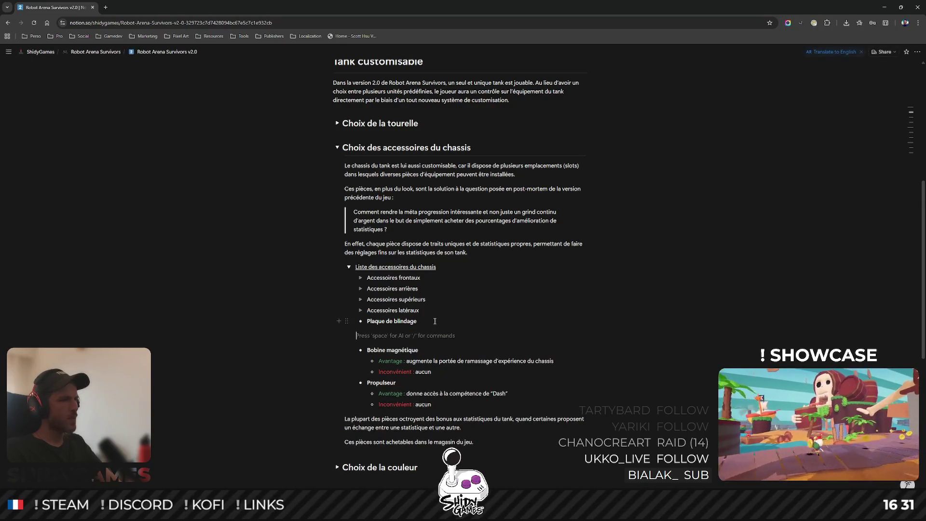
pyautogui.press('BackSpace')
pyautogui.hotkey('shift', 'Return')
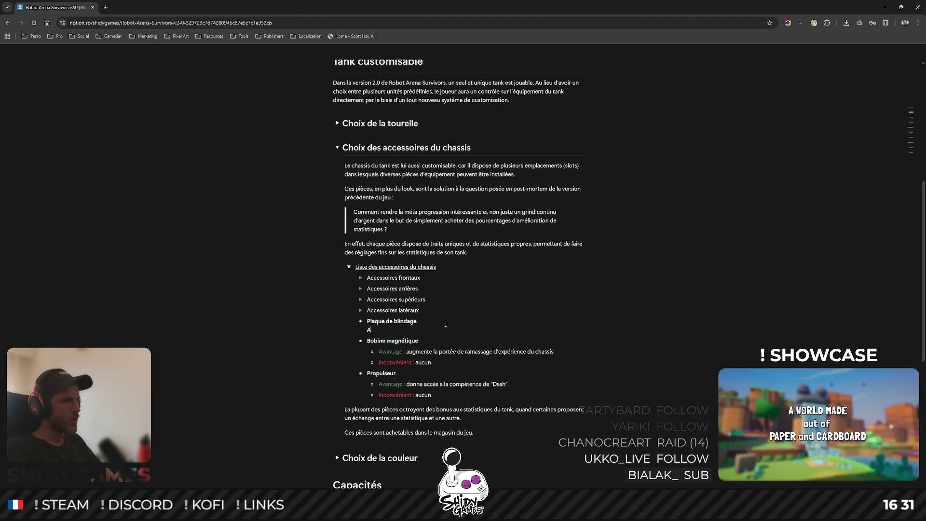
pyautogui.write('Au')
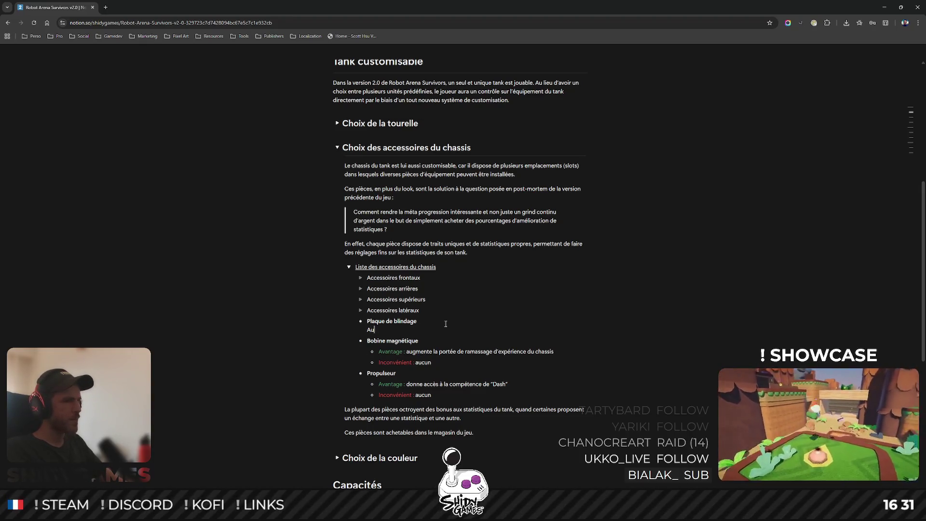
pyautogui.write("gmente l'armure et l")
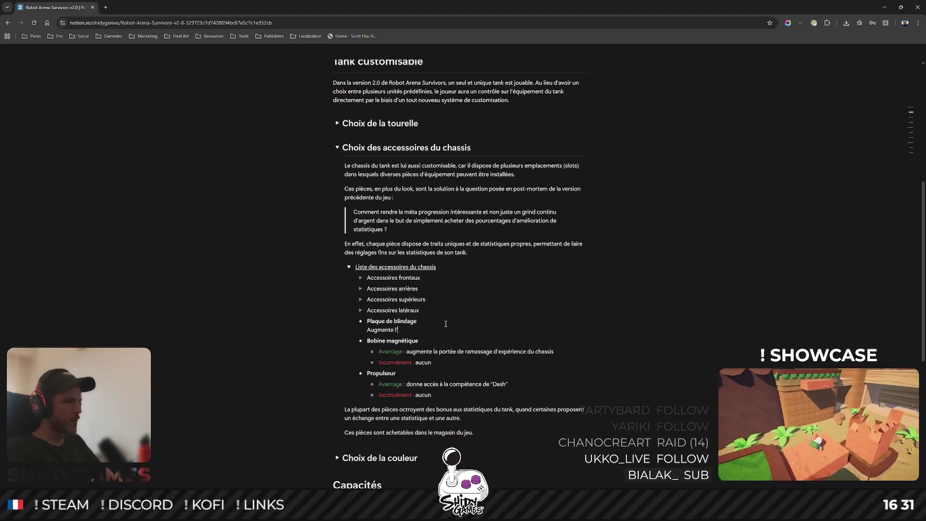
pyautogui.write('es p')
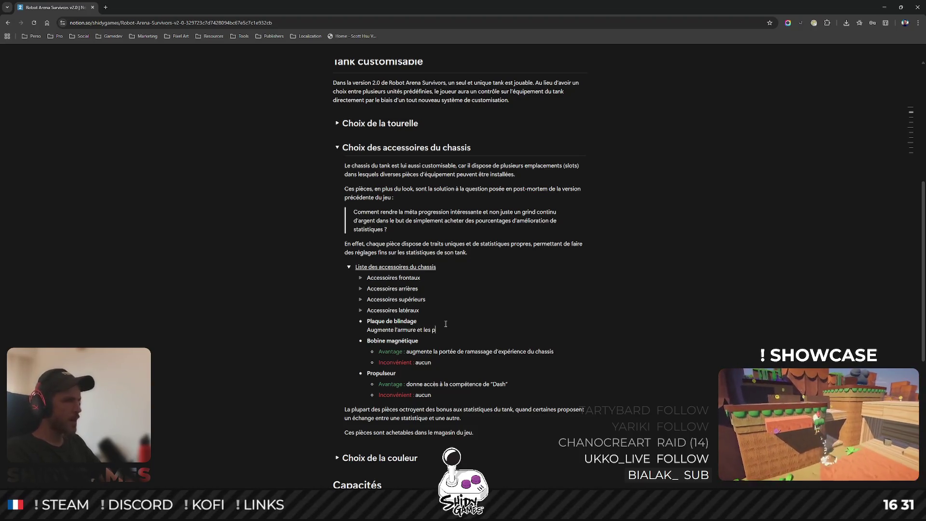
pyautogui.write('oints de vie ')
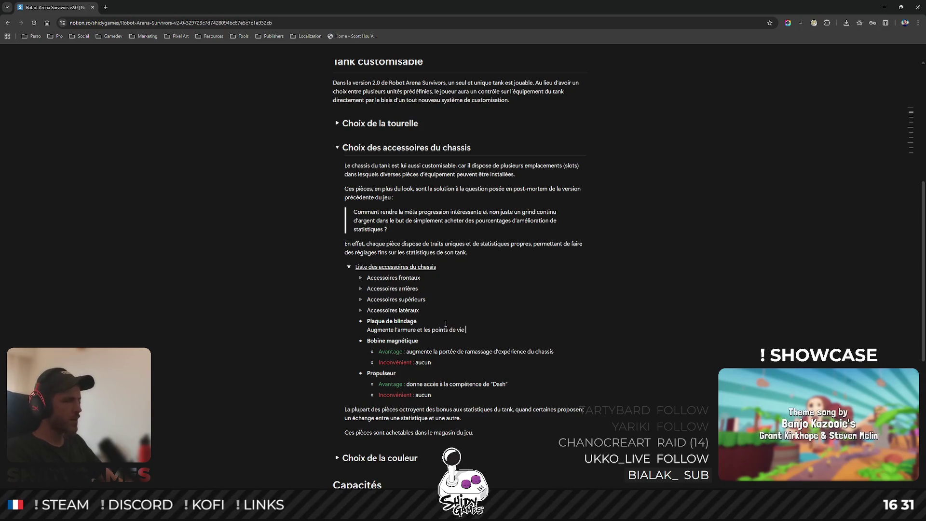
pyautogui.write('du chassis, ')
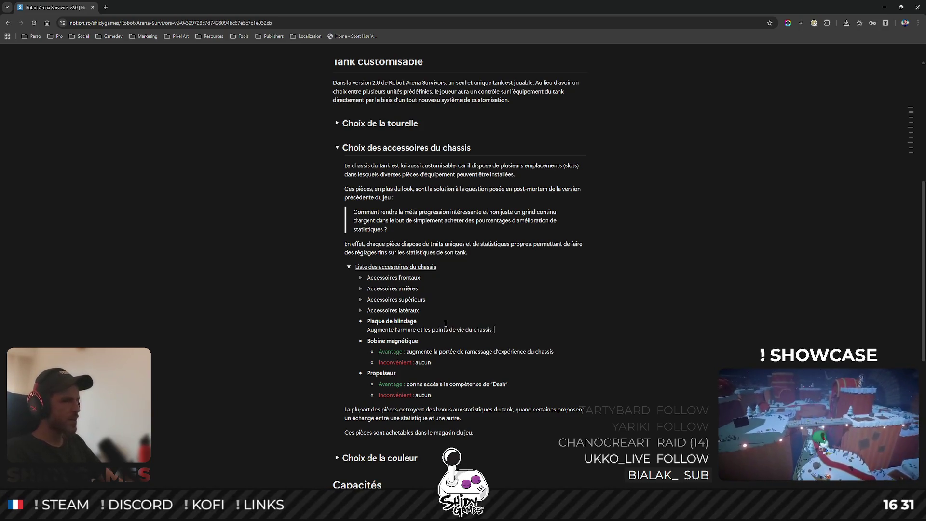
pyautogui.write('mais rédu')
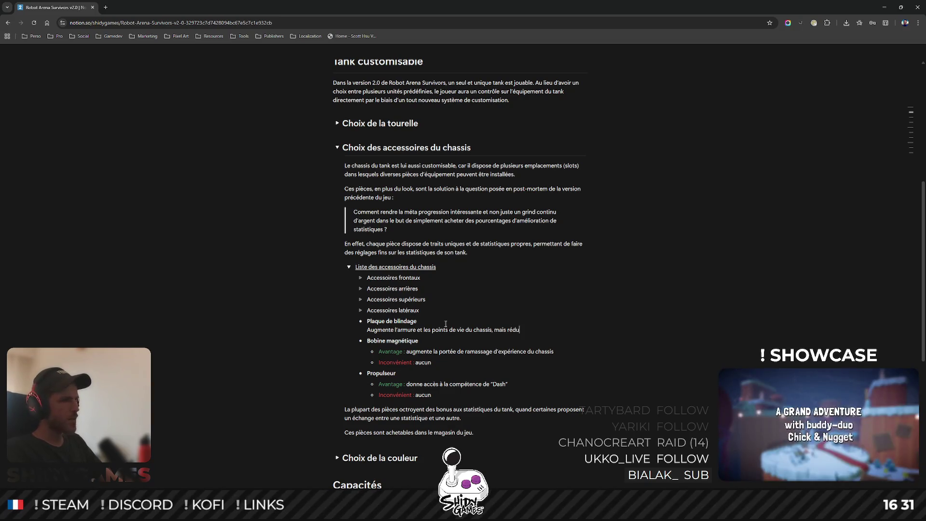
pyautogui.write('it sa ')
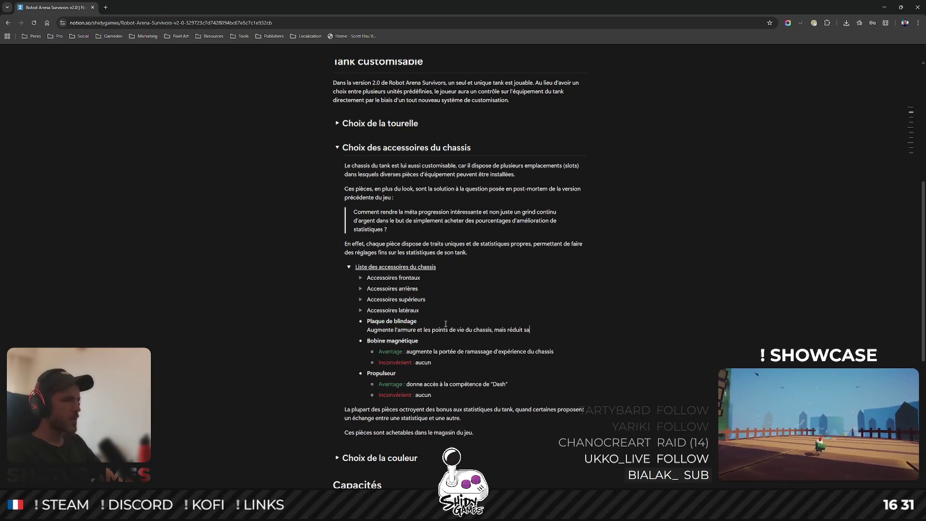
pyautogui.write('vite')
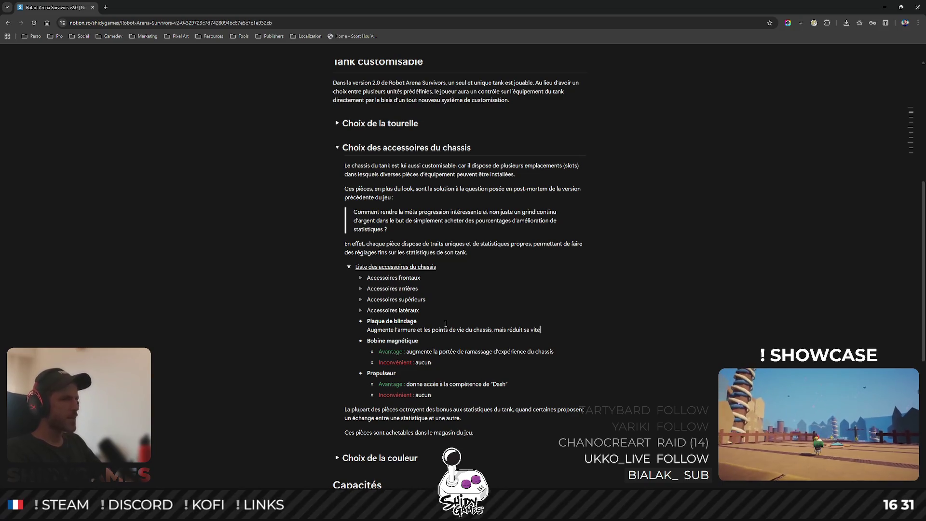
pyautogui.write('sse de déplacement.')
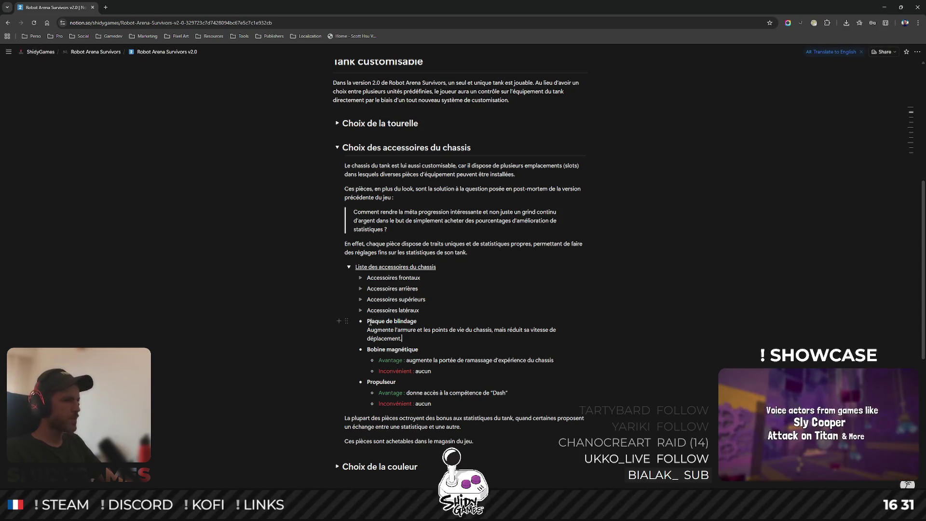
# Move Plaque de blindage into the Accessoires frontaux toggle and duplicate the entry.
pyautogui.moveTo(347, 322)
pyautogui.mouseDown()
pyautogui.moveTo(426, 330)
pyautogui.moveTo(355, 277)
pyautogui.moveTo(367, 279)
pyautogui.mouseUp()
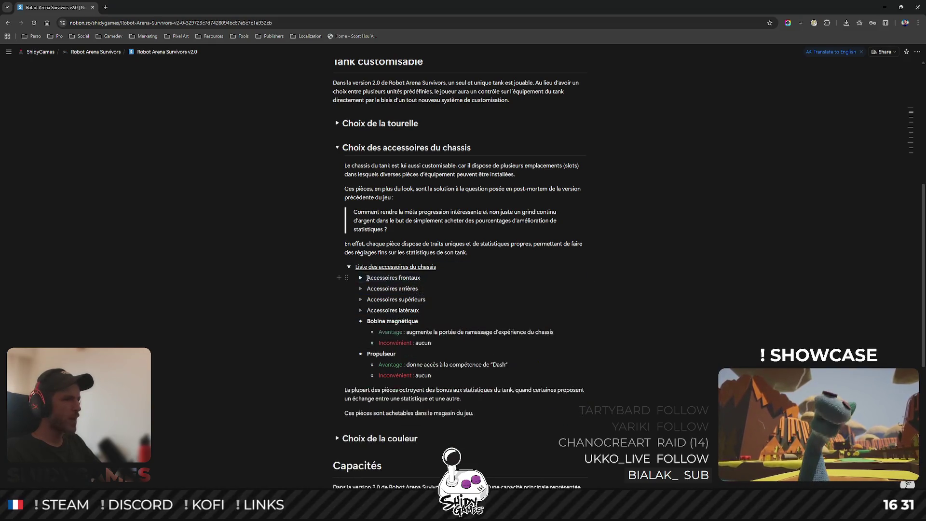
pyautogui.click(360, 277)
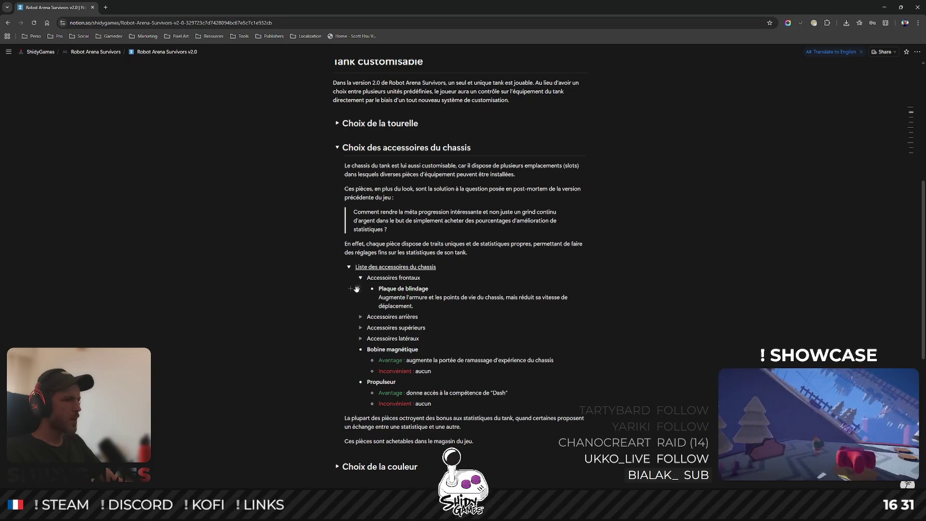
pyautogui.click(357, 288)
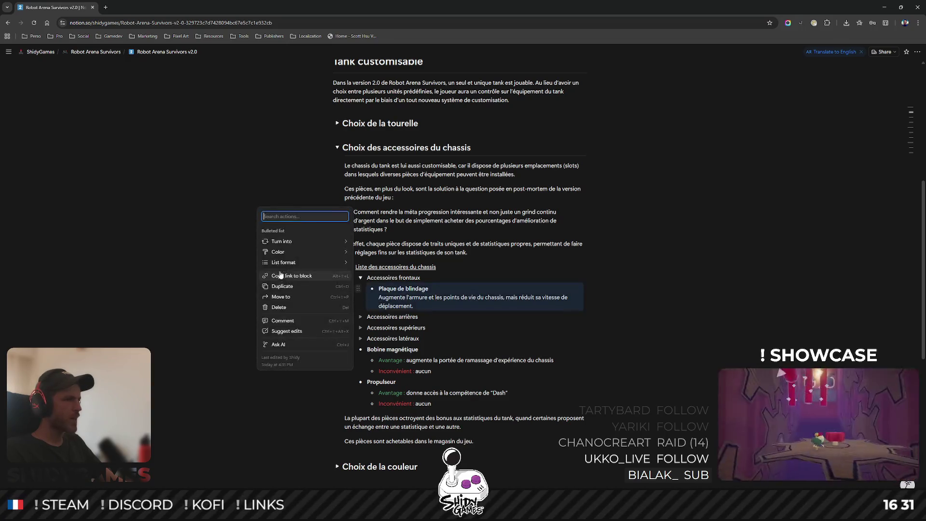
pyautogui.click(291, 291)
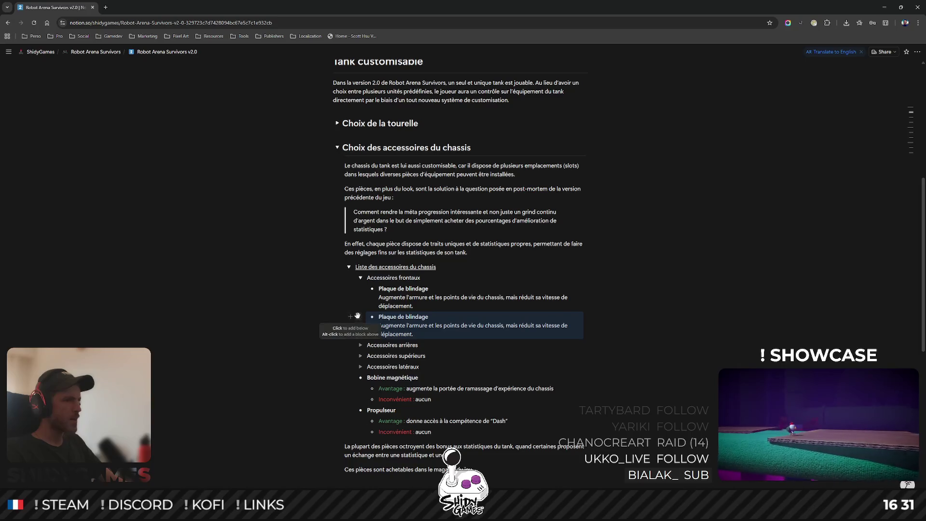
# Put the Plaque de blindage copy under Accessoires latéraux and expand the latéraux, supérieurs and arrières toggles.
pyautogui.moveTo(357, 316); pyautogui.dragTo(359, 366)
pyautogui.click(360, 338)
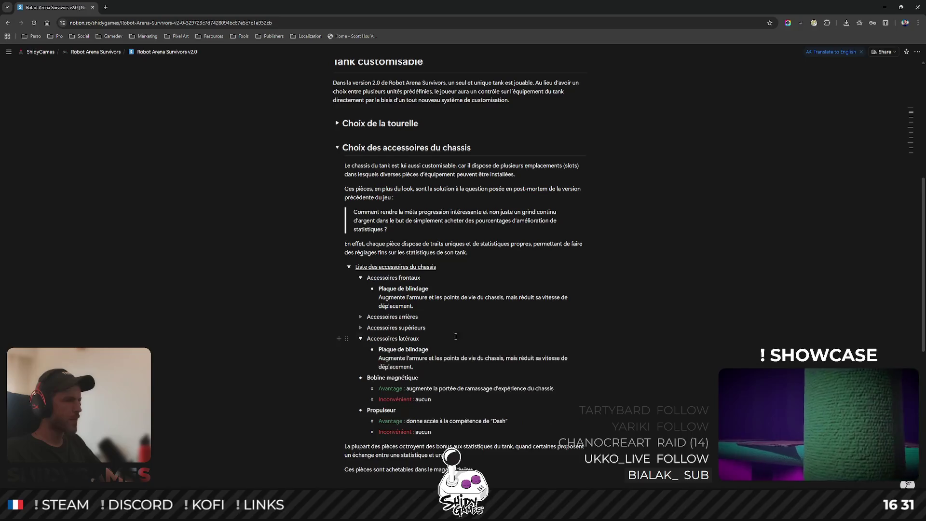
pyautogui.click(361, 327)
pyautogui.click(361, 316)
pyautogui.scroll(-2, 371, 315)
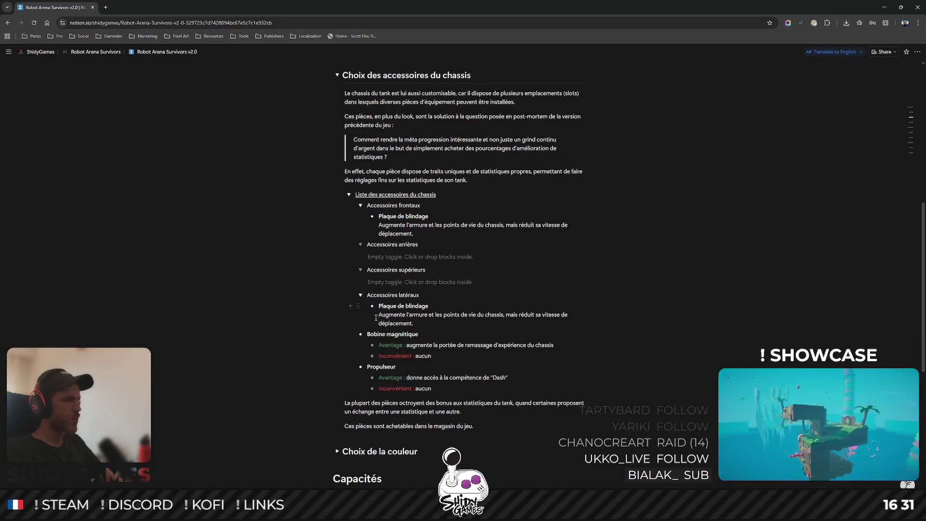
pyautogui.click(358, 307)
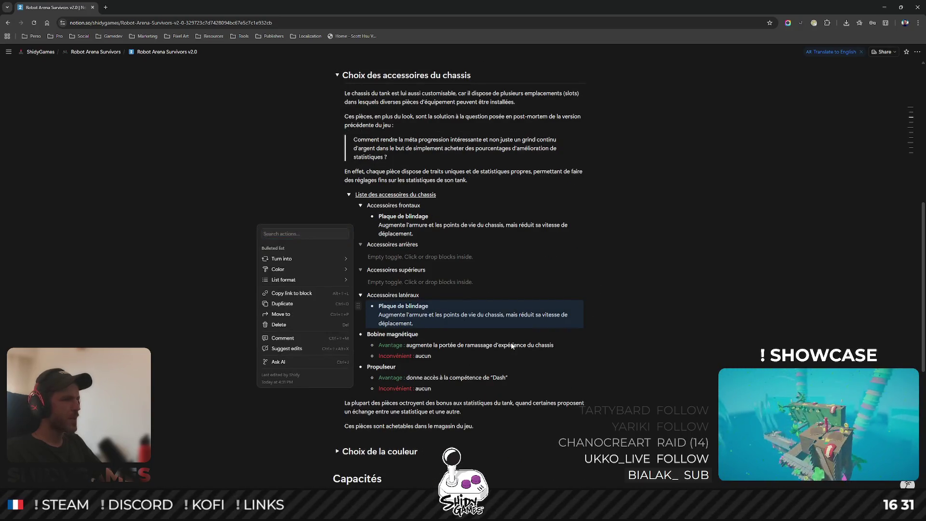
pyautogui.press('Escape')
pyautogui.scroll(1, 636, 316)
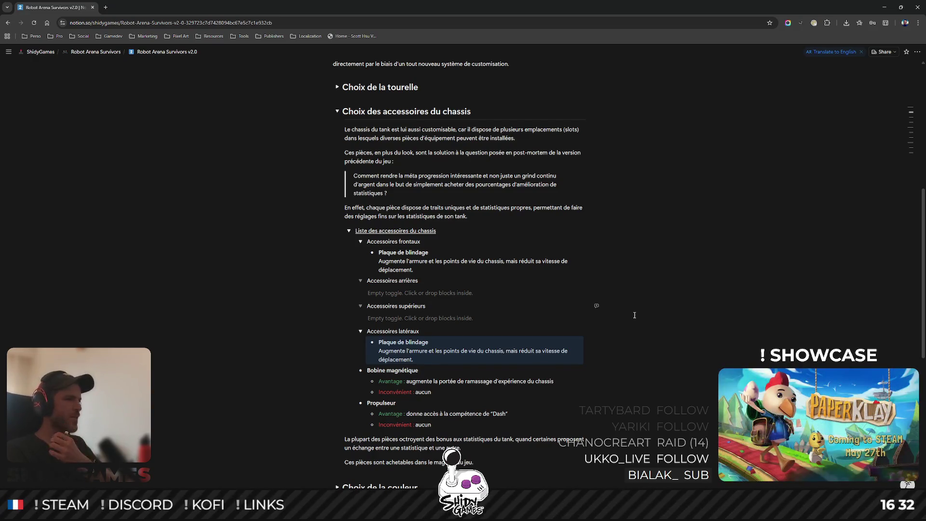
# Rename the armour entry to 'Plaques de blindage'.
pyautogui.click(396, 252)
pyautogui.write('s')
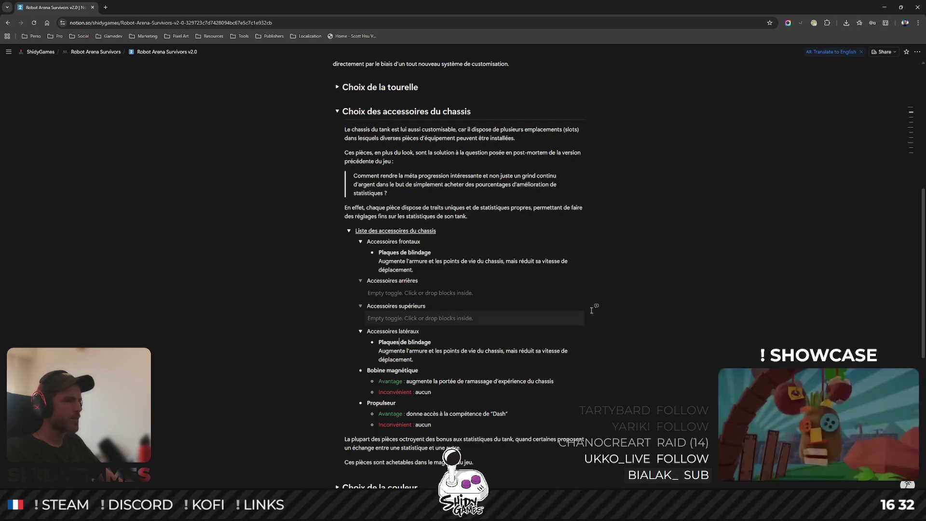
pyautogui.scroll(-1, 594, 299)
pyautogui.scroll(1, 594, 299)
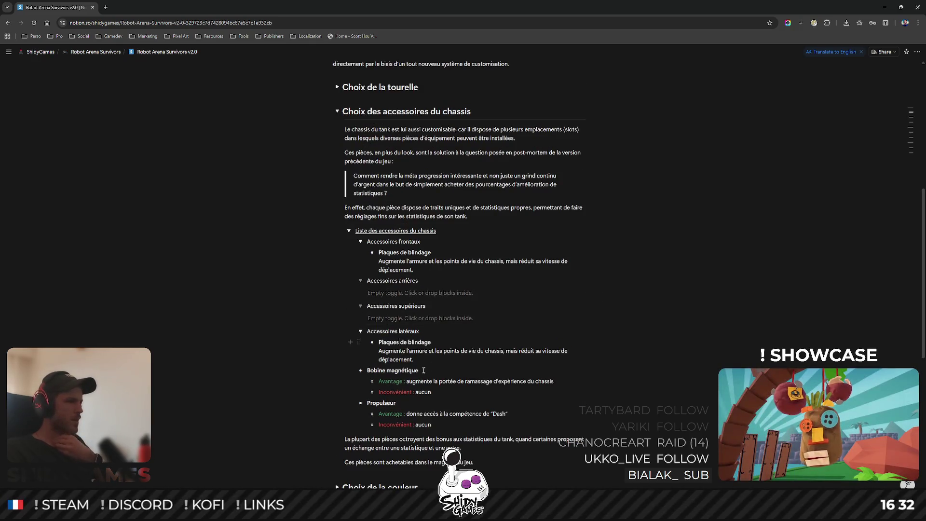
# Replace Bobine magnétique's pros and cons with 'Augmente la portée de ramassage de l'expérience en combat.'.
pyautogui.moveTo(422, 372); pyautogui.dragTo(438, 392)
pyautogui.press('BackSpace')
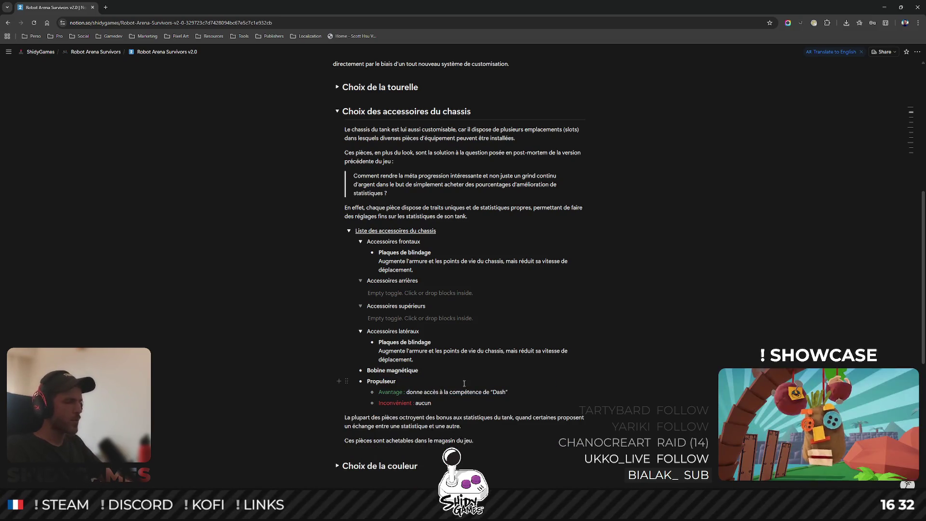
pyautogui.hotkey('shift', 'Return')
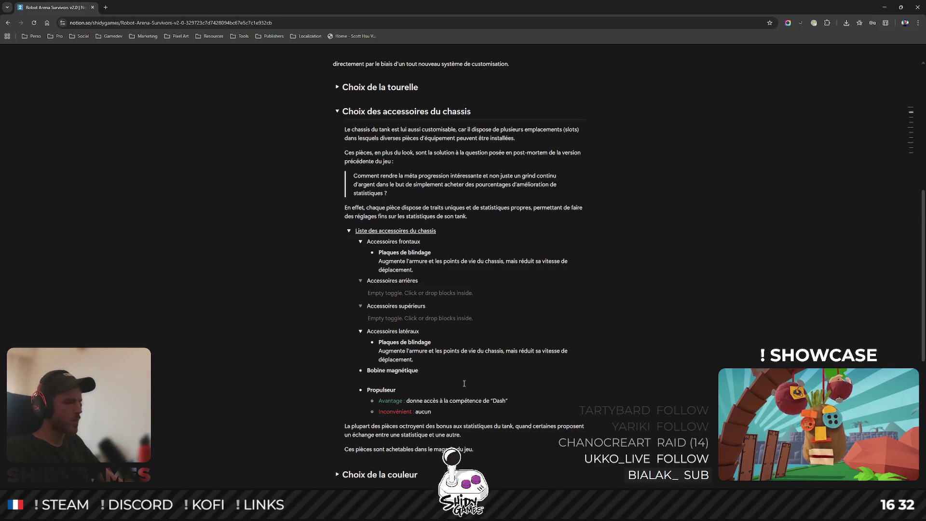
pyautogui.write('Augmente le ra')
pyautogui.press('BackSpace')
pyautogui.press('BackSpace')
pyautogui.press('BackSpace')
pyautogui.write("a portée de ramassage de l'expérience en combat.")
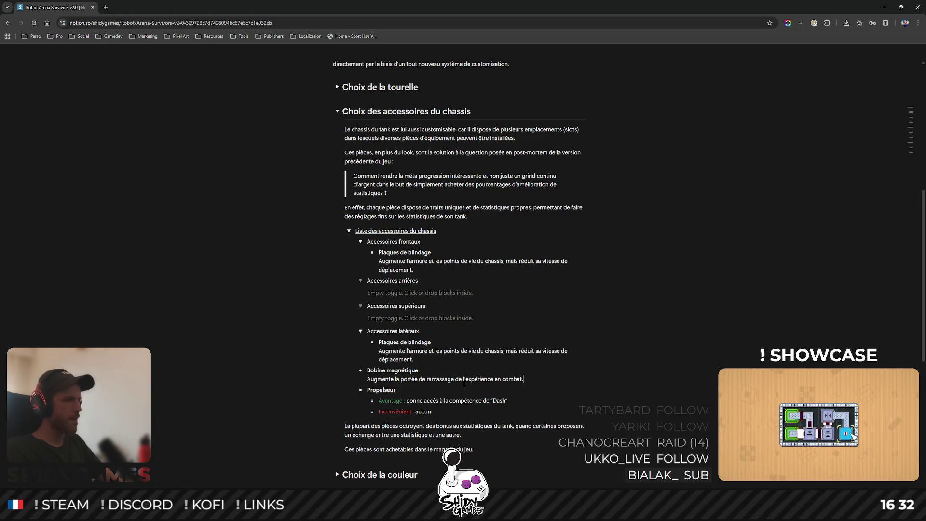
# Move Bobine magnétique into the Accessoires supérieurs toggle.
pyautogui.moveTo(348, 370)
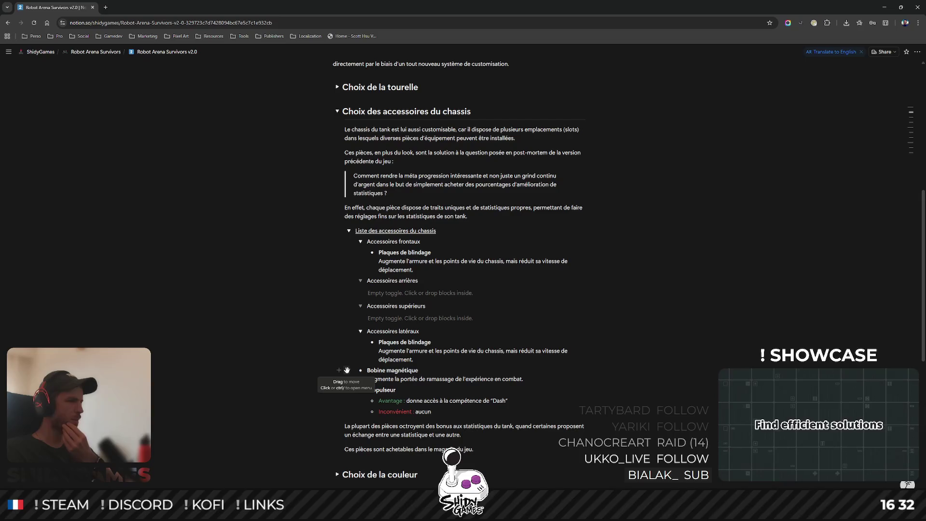
pyautogui.moveTo(347, 370)
pyautogui.mouseDown()
pyautogui.moveTo(375, 350)
pyautogui.moveTo(389, 288)
pyautogui.moveTo(402, 342)
pyautogui.mouseUp()
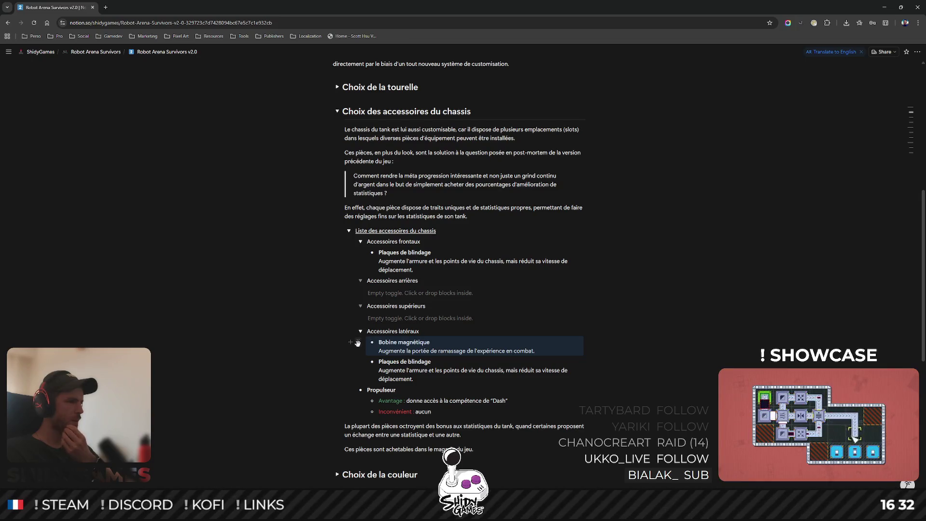
pyautogui.moveTo(358, 342); pyautogui.dragTo(373, 328)
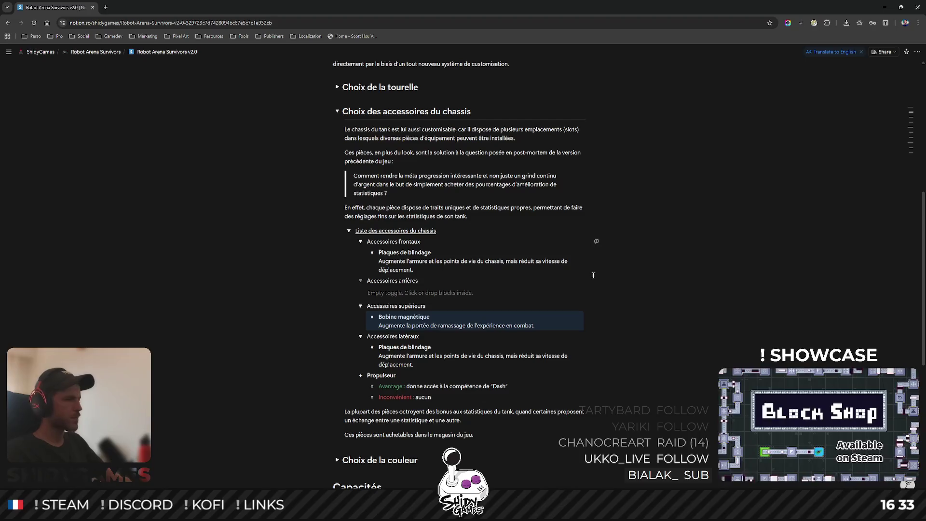
# Add the description 'Donne accès à la compétence de "Dash" du chassis' under Propulseur.
pyautogui.click(416, 293)
pyautogui.click(417, 376)
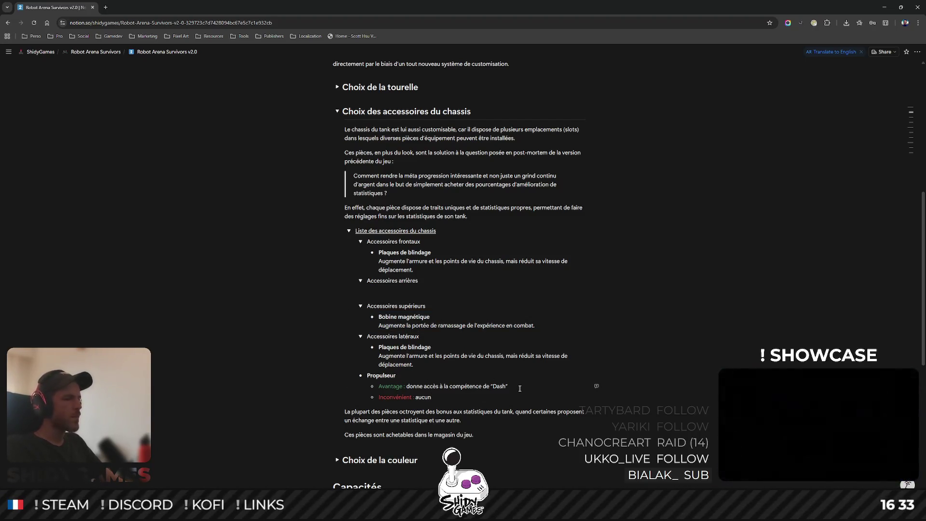
pyautogui.press('Return')
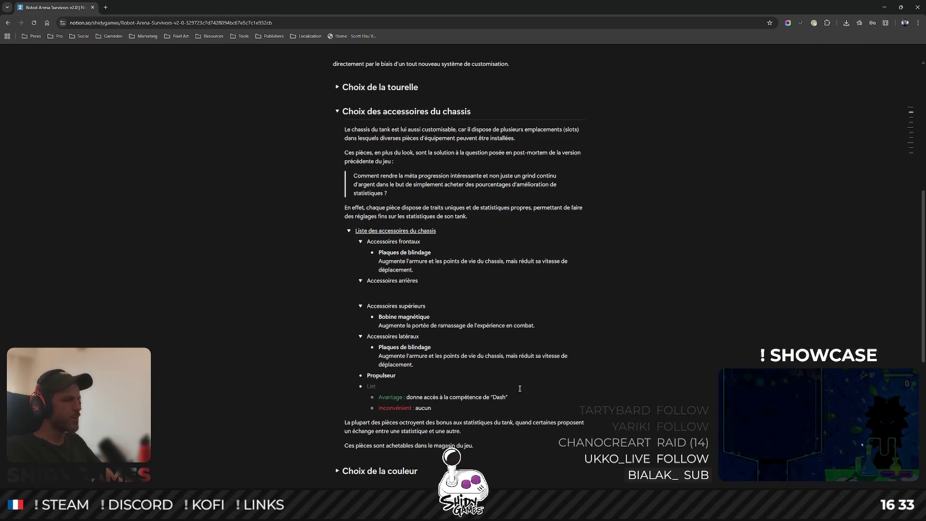
pyautogui.press('BackSpace')
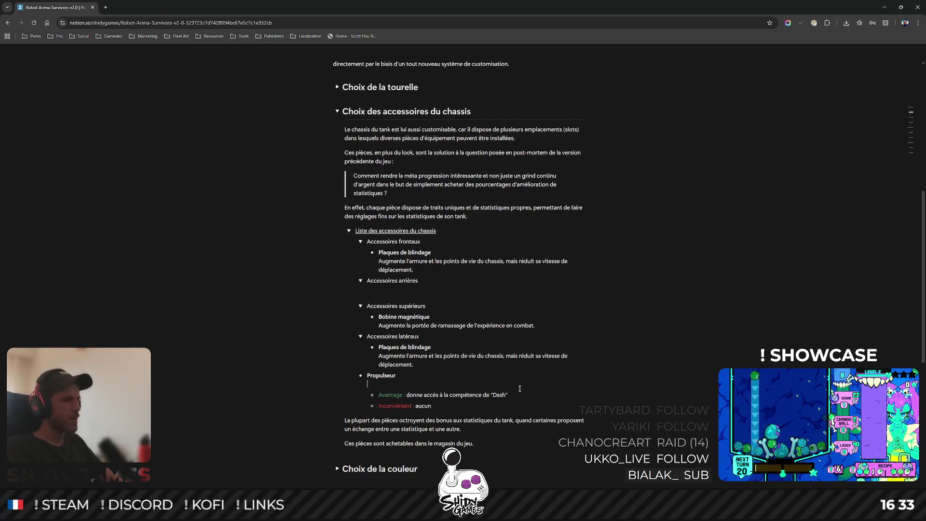
pyautogui.write('Donne accès')
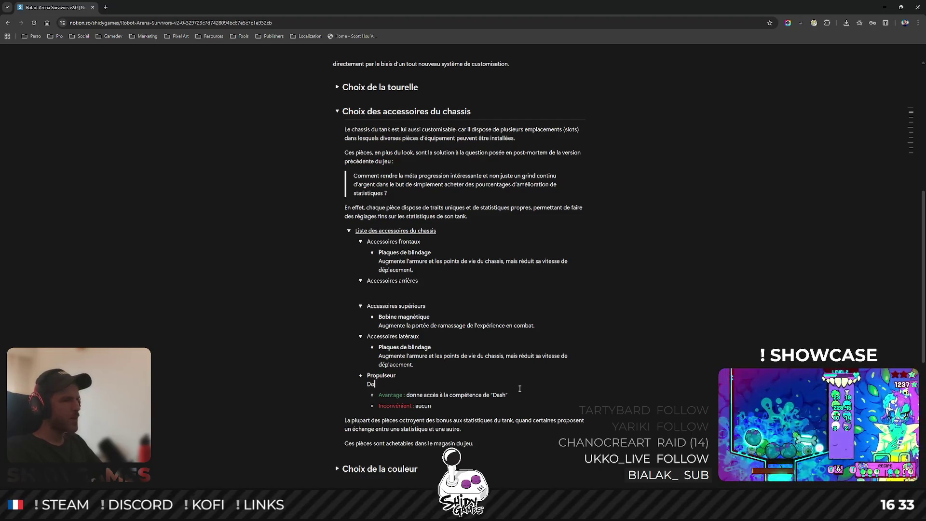
pyautogui.press('BackSpace')
pyautogui.press('BackSpace')
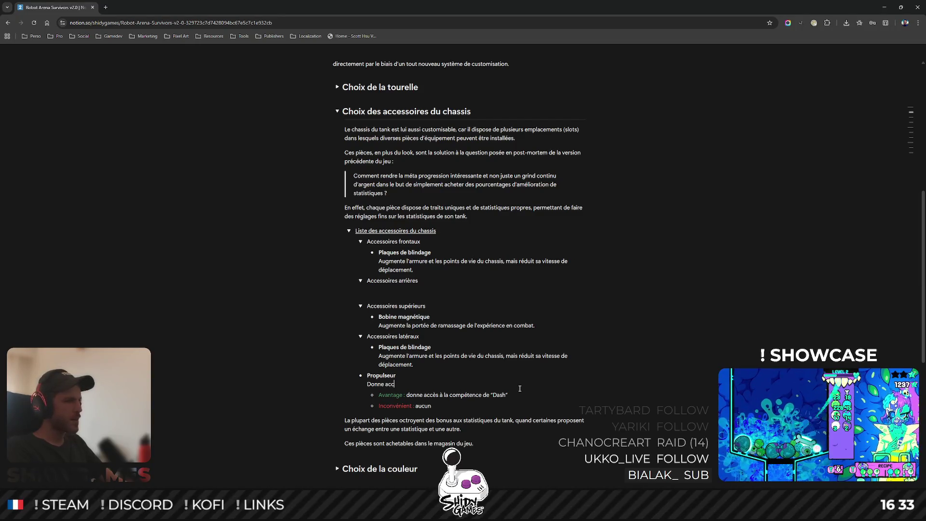
pyautogui.write('ès àa')
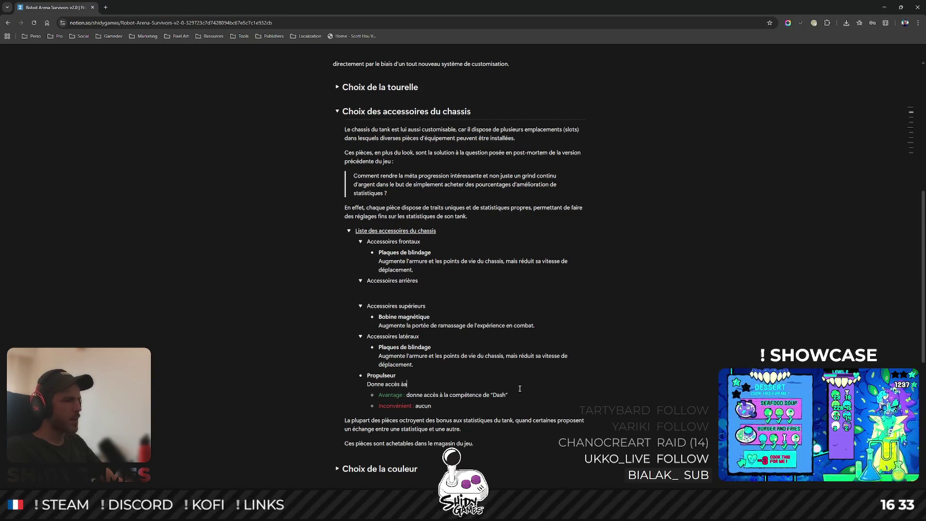
pyautogui.press('BackSpace')
pyautogui.write(' la compéten')
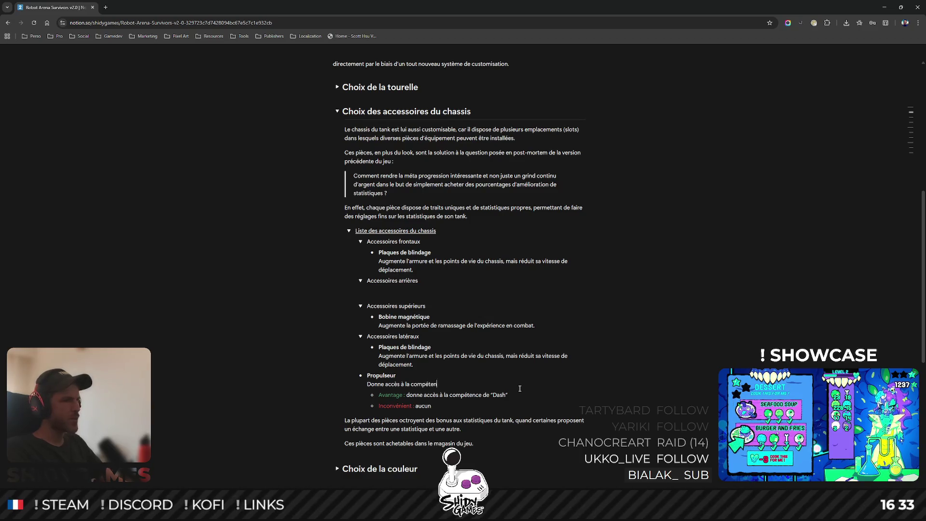
pyautogui.write('ce de "Dash"')
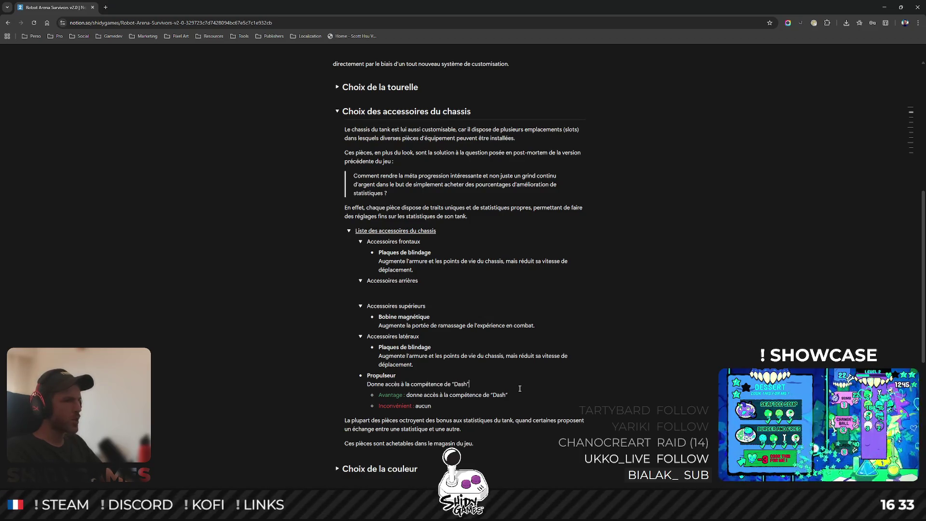
pyautogui.write('du chassis.')
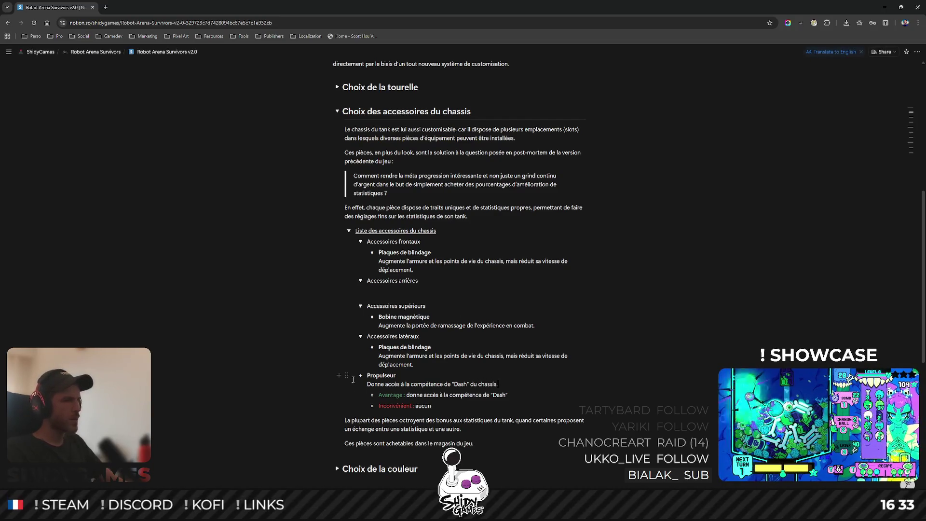
# Move Propulseur into Accessoires arrières and delete its Avantage and Inconvénient lines.
pyautogui.moveTo(349, 376); pyautogui.dragTo(395, 287)
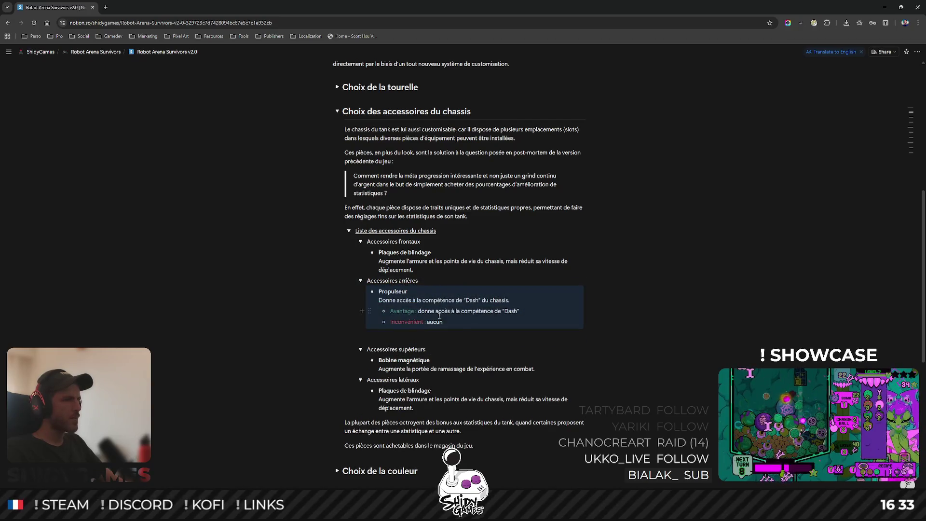
pyautogui.moveTo(440, 316); pyautogui.dragTo(544, 332)
pyautogui.press('BackSpace')
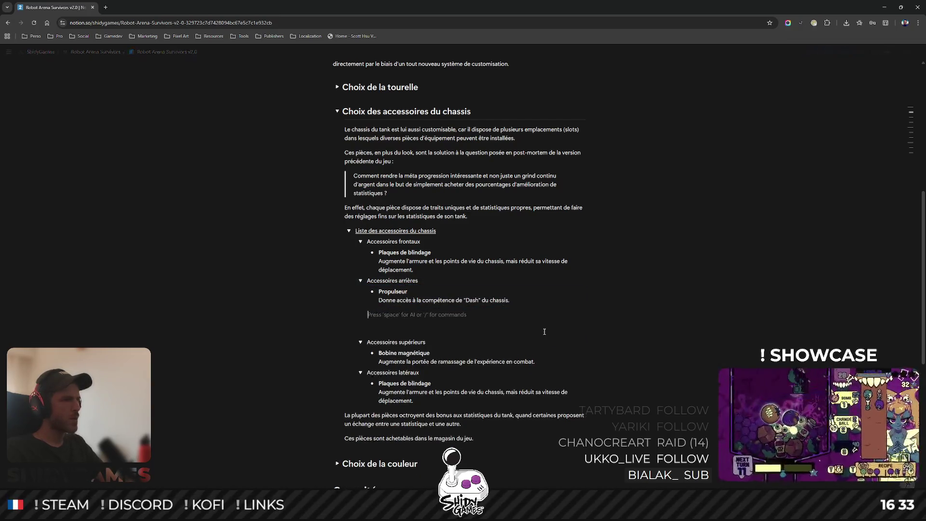
pyautogui.press('BackSpace')
pyautogui.press('Return')
pyautogui.press('BackSpace')
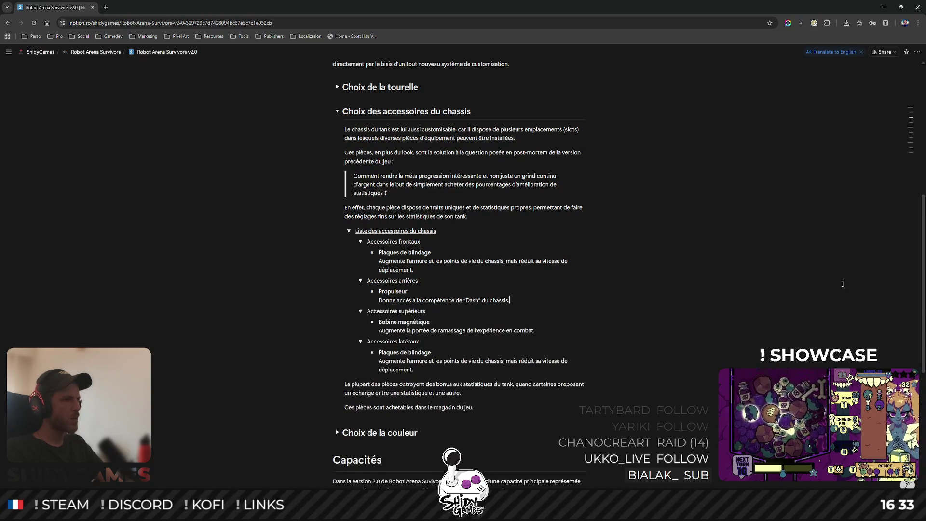
pyautogui.click(419, 281)
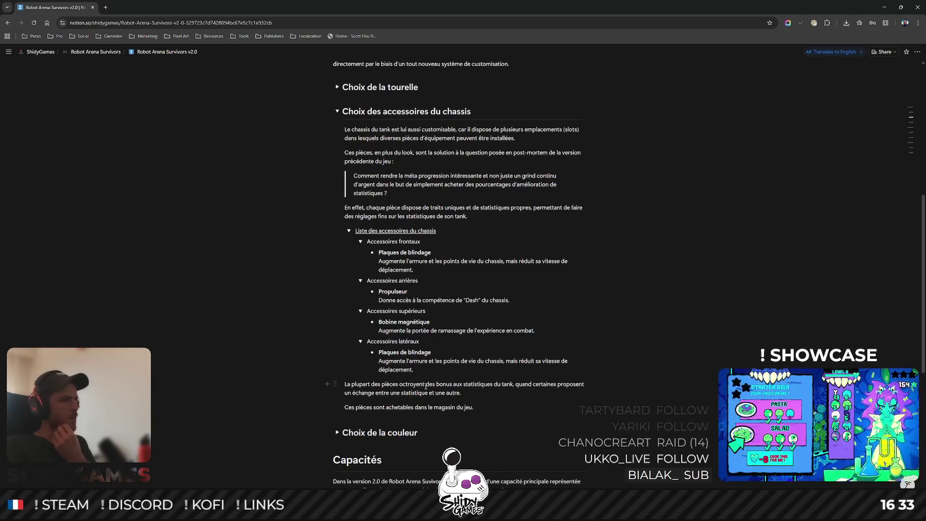
# Move the 'La plupart des pièces' and 'Ces pièces sont achetables' paragraphs above the accessories list.
pyautogui.moveTo(335, 384)
pyautogui.mouseDown()
pyautogui.moveTo(365, 232)
pyautogui.moveTo(366, 249)
pyautogui.mouseUp()
pyautogui.moveTo(335, 407); pyautogui.dragTo(363, 246)
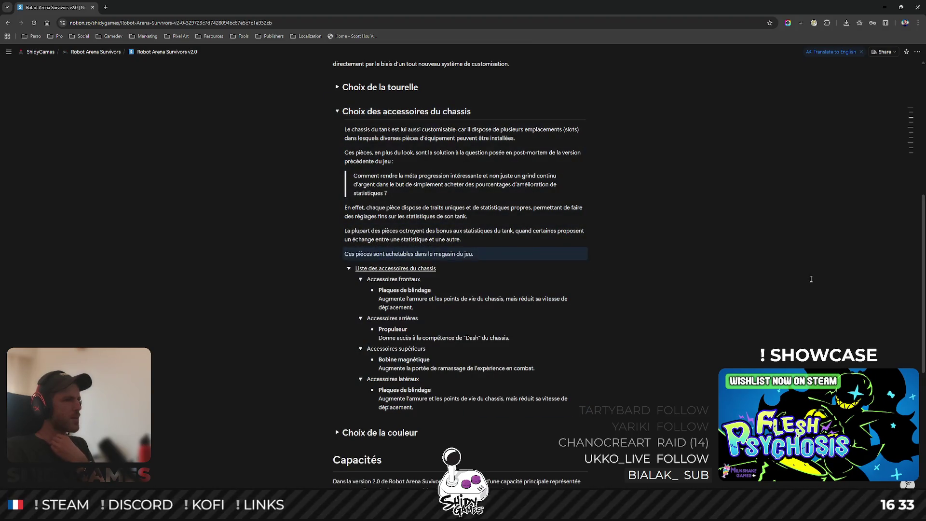
pyautogui.click(811, 279)
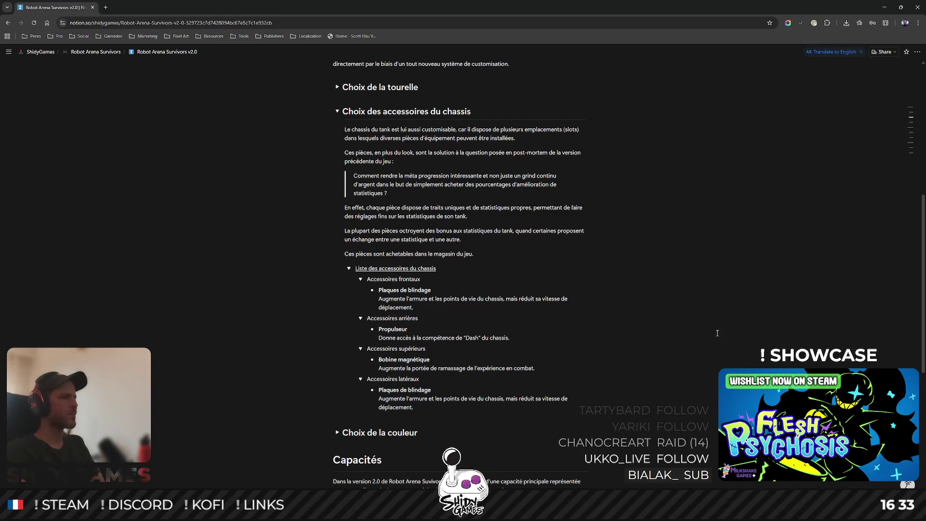
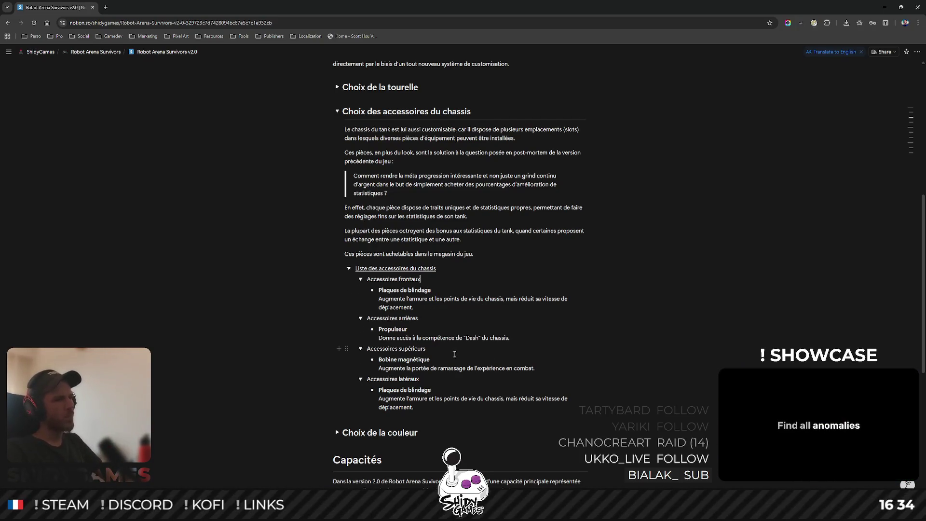
# Add 'Régénérateur de coque' below Bobine magnétique with '+1 régénération passive de points de vie', then erase the 1.
pyautogui.click(553, 368)
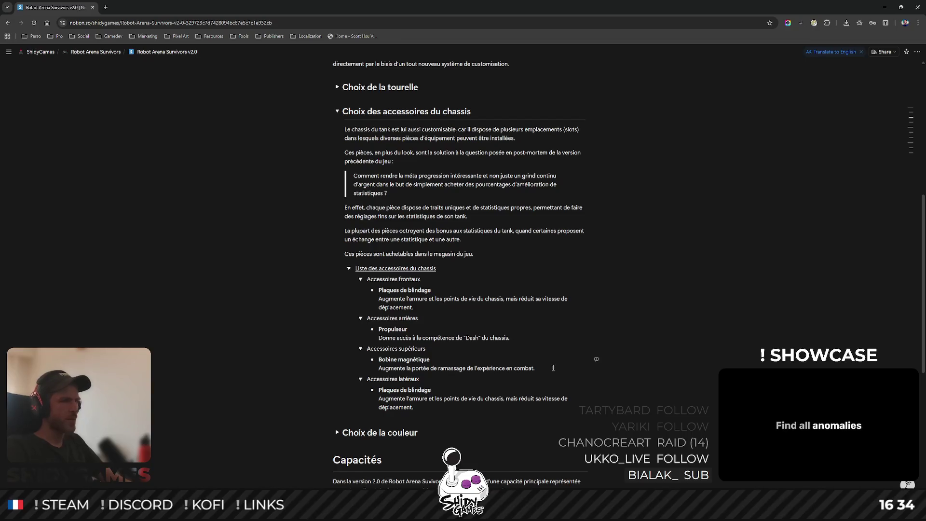
pyautogui.press('Return')
pyautogui.write('Régénérate')
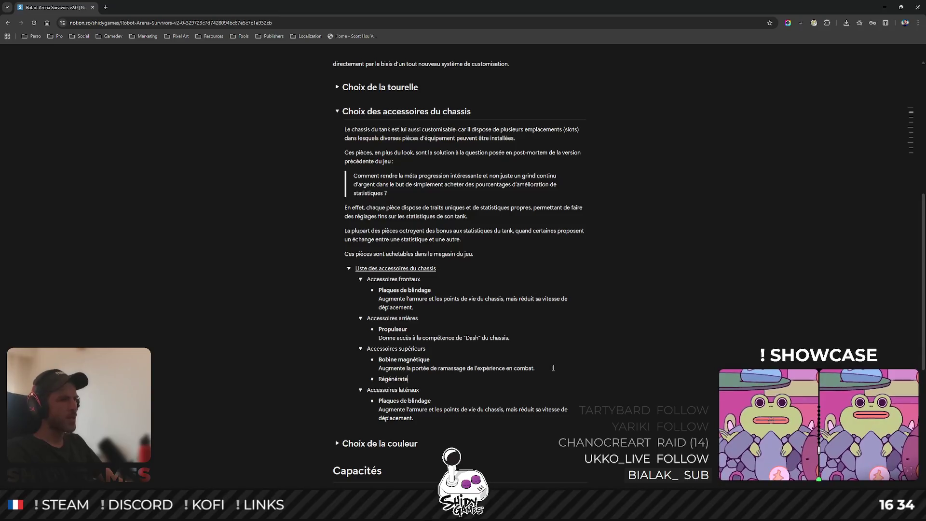
pyautogui.write('ur de coque')
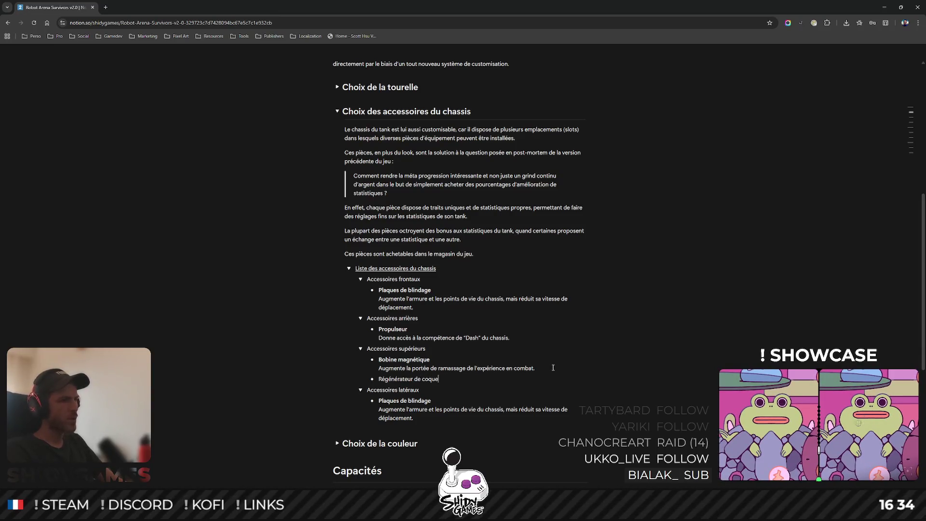
pyautogui.hotkey('shift', 'Return')
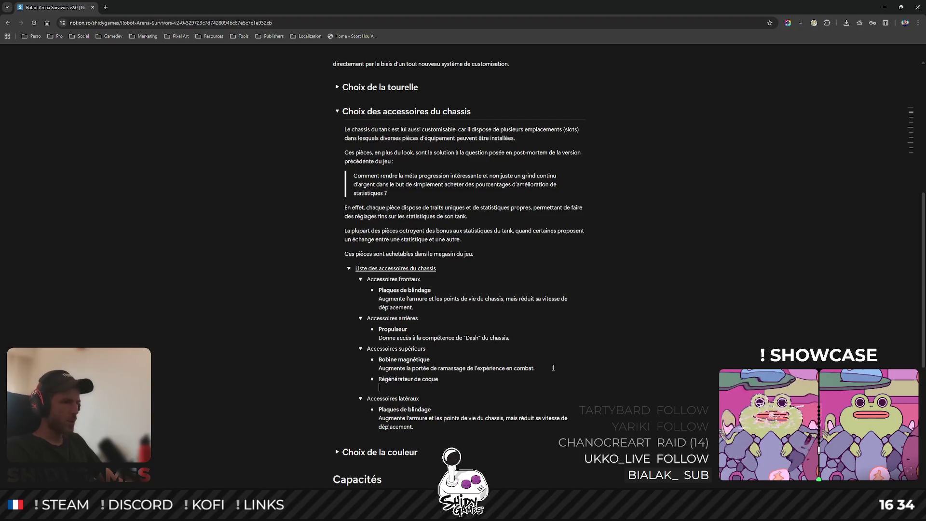
pyautogui.write('Octroie +1')
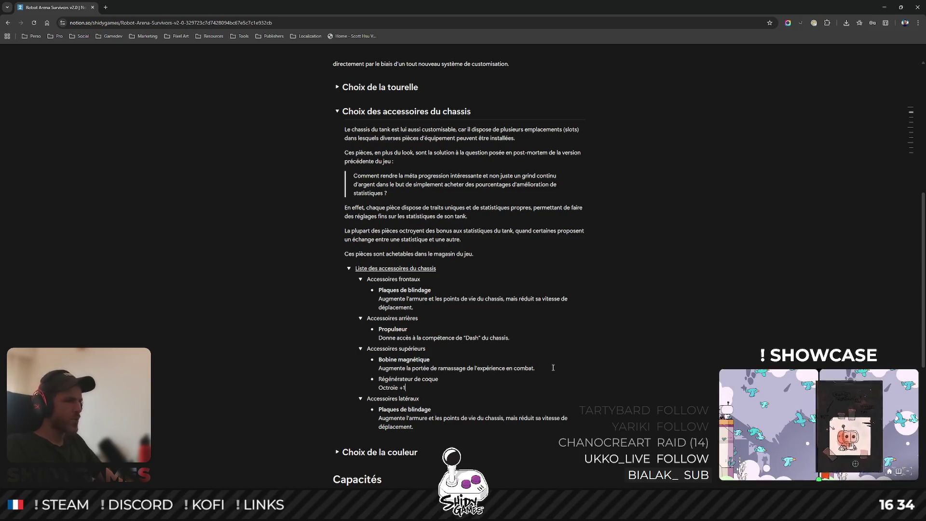
pyautogui.write(' régénération passive d')
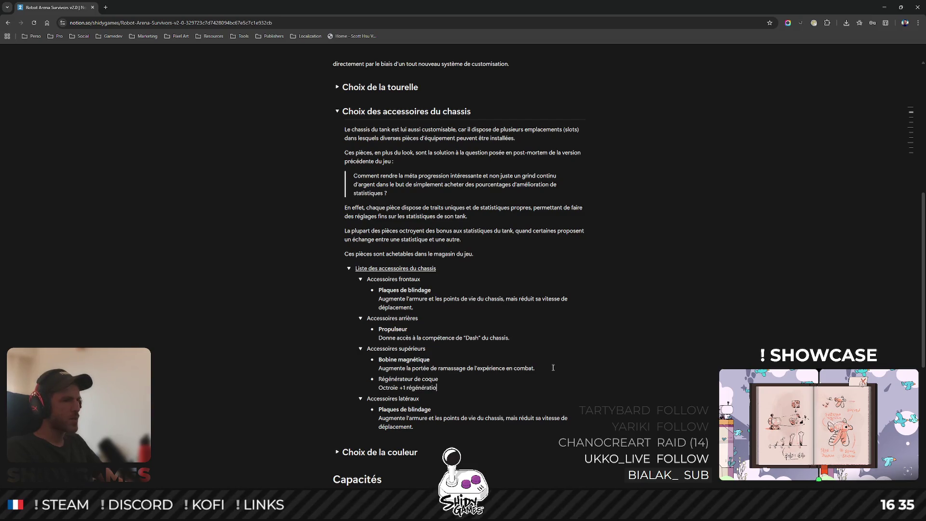
pyautogui.write('e p')
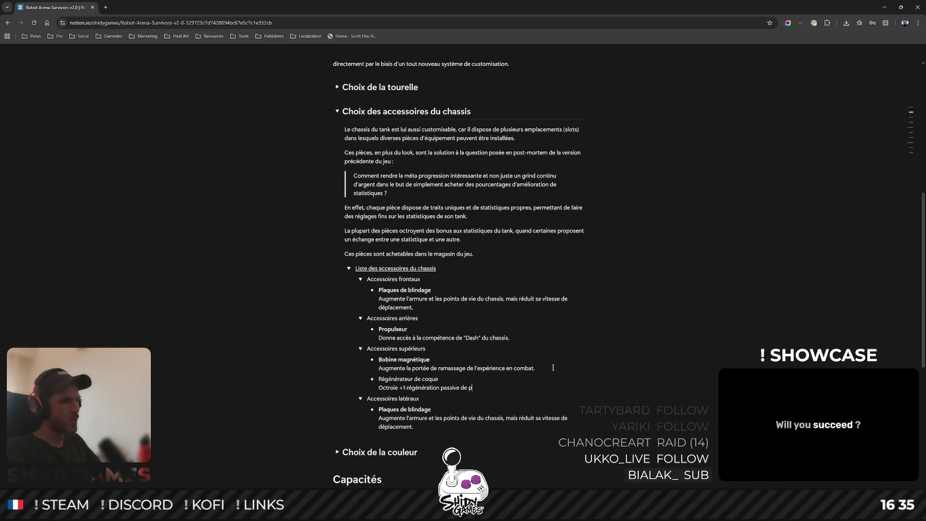
pyautogui.write('oints de vie.')
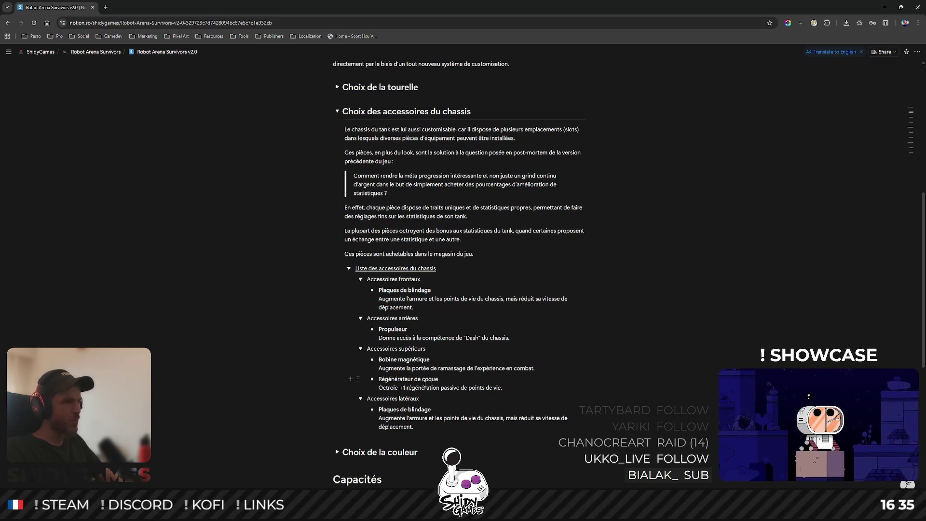
pyautogui.click(405, 387)
pyautogui.press('BackSpace')
# Raise the regenerator bonus to +2 and append '(doubles)' to the supérieurs and latéraux headings.
pyautogui.write('2')
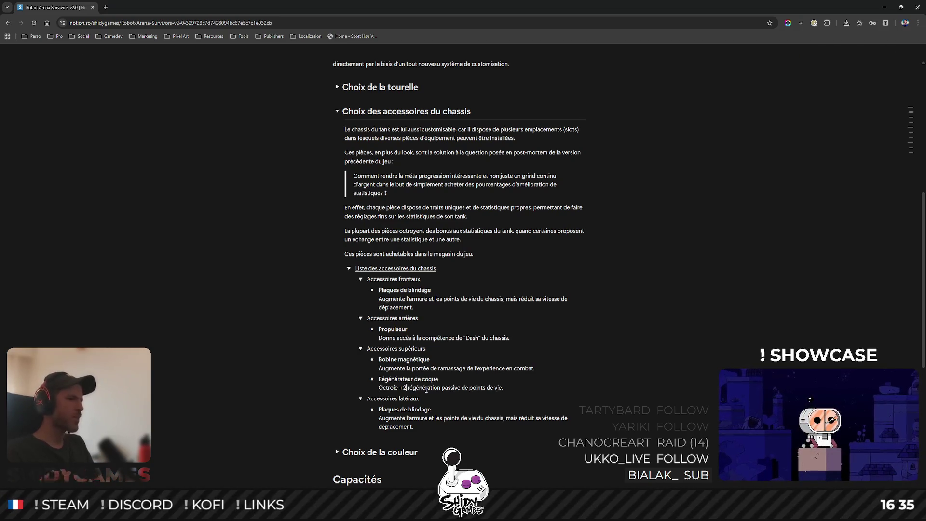
pyautogui.click(397, 348)
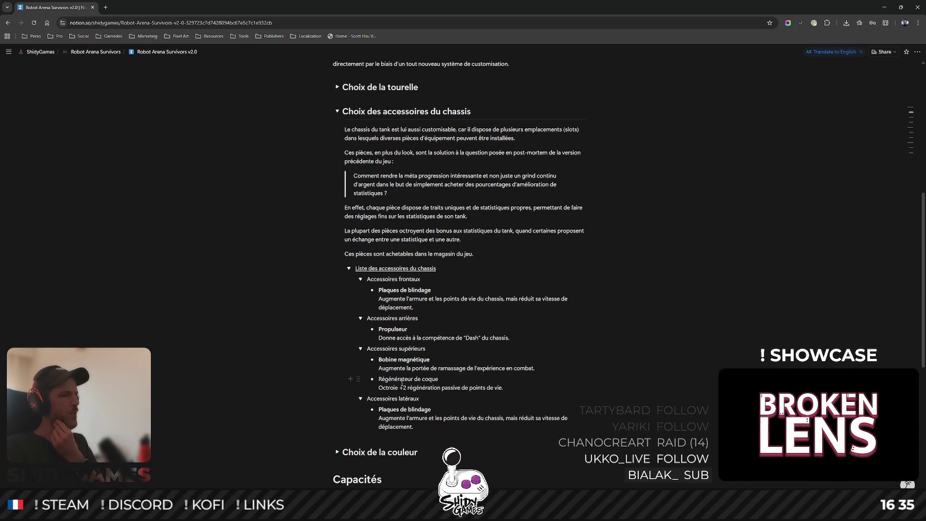
pyautogui.write('(')
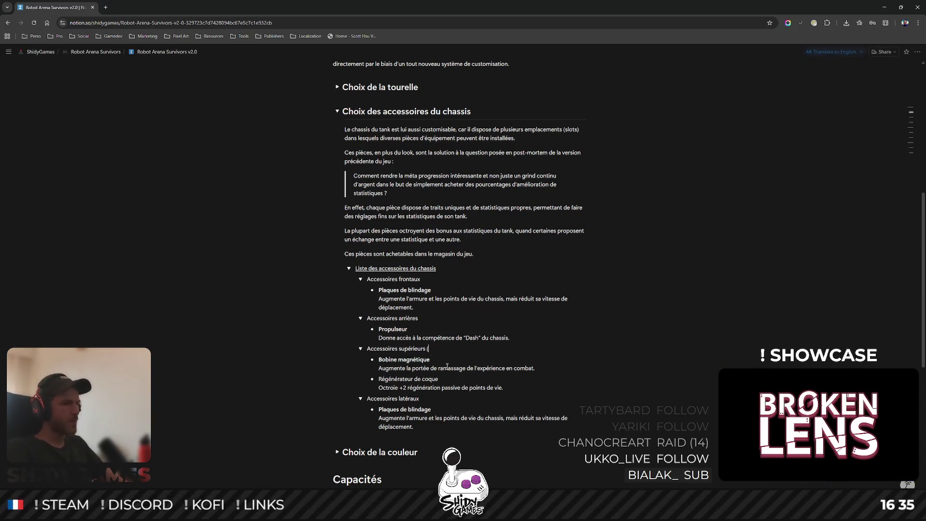
pyautogui.write('bou')
pyautogui.press('BackSpace')
pyautogui.press('BackSpace')
pyautogui.press('BackSpace')
pyautogui.write('doubles)')
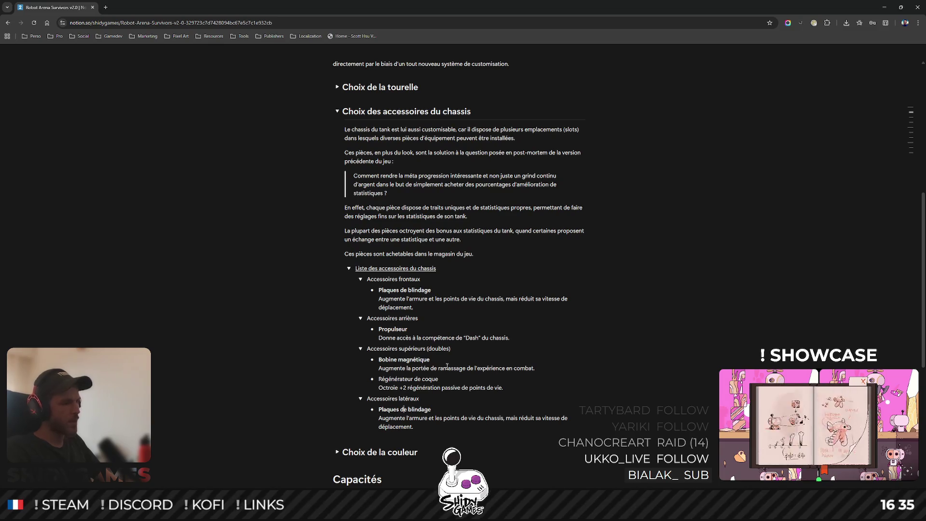
pyautogui.click(420, 399)
pyautogui.write('(doubles)')
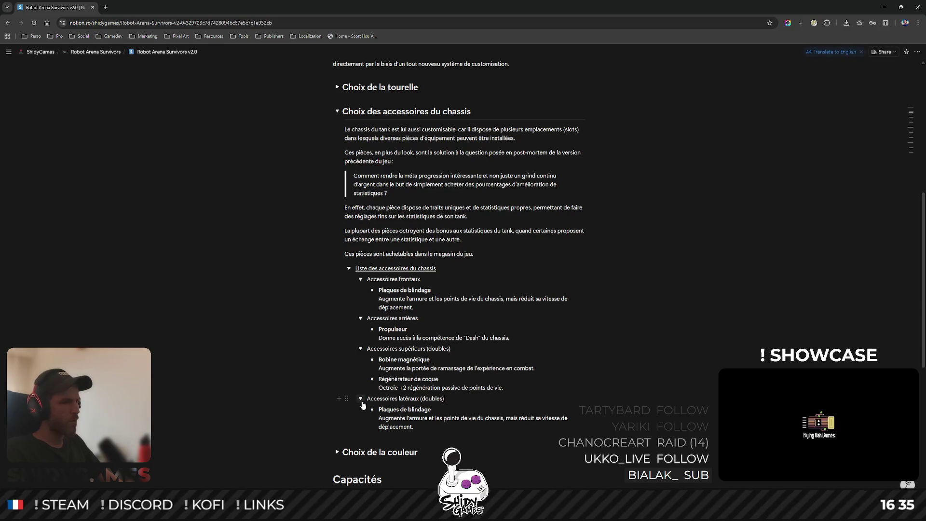
# Replace 'doubles' with 'paires' in both the supérieurs and latéraux headings.
pyautogui.scroll(-1, 535, 299)
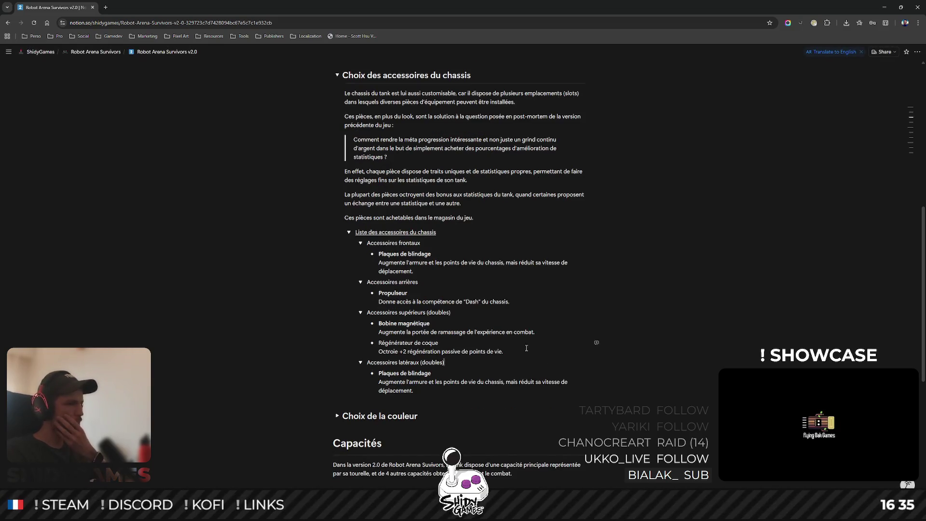
pyautogui.doubleClick(437, 313)
pyautogui.write('paires')
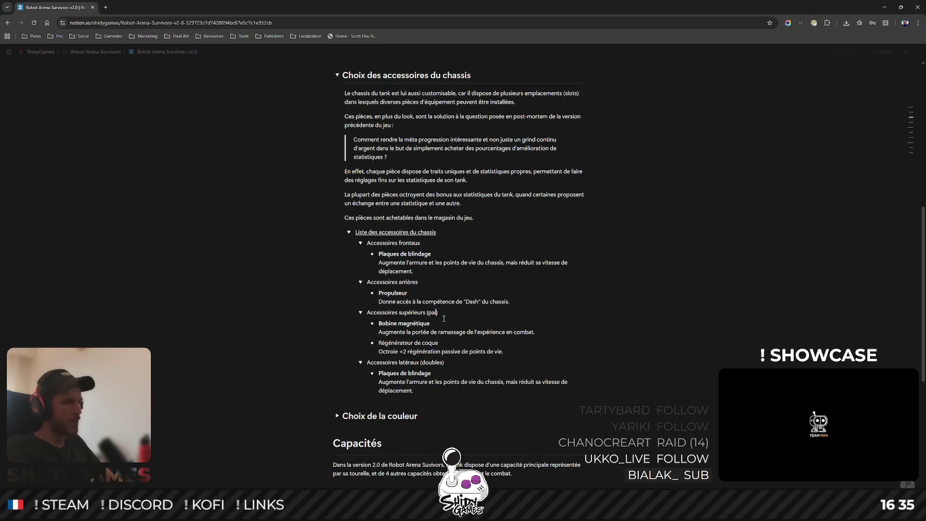
pyautogui.doubleClick(432, 362)
pyautogui.write('paires')
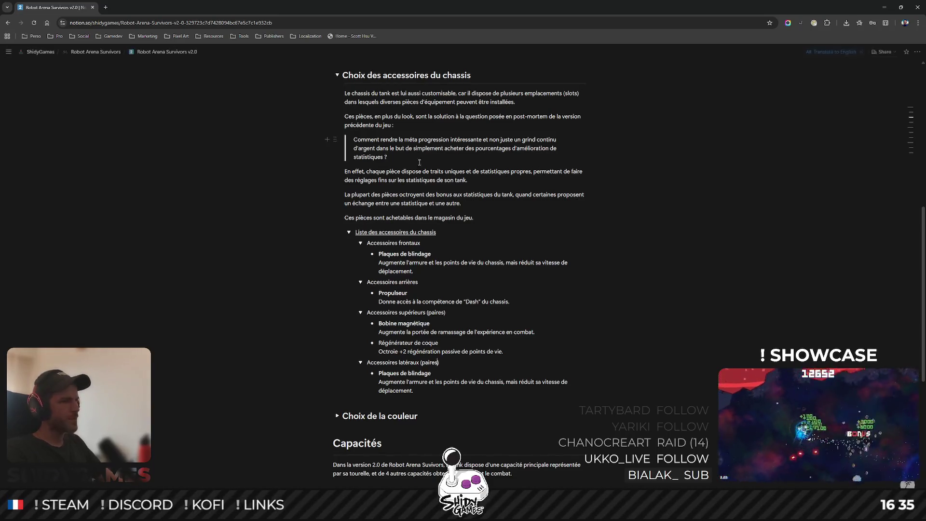
pyautogui.moveTo(379, 342); pyautogui.dragTo(438, 341)
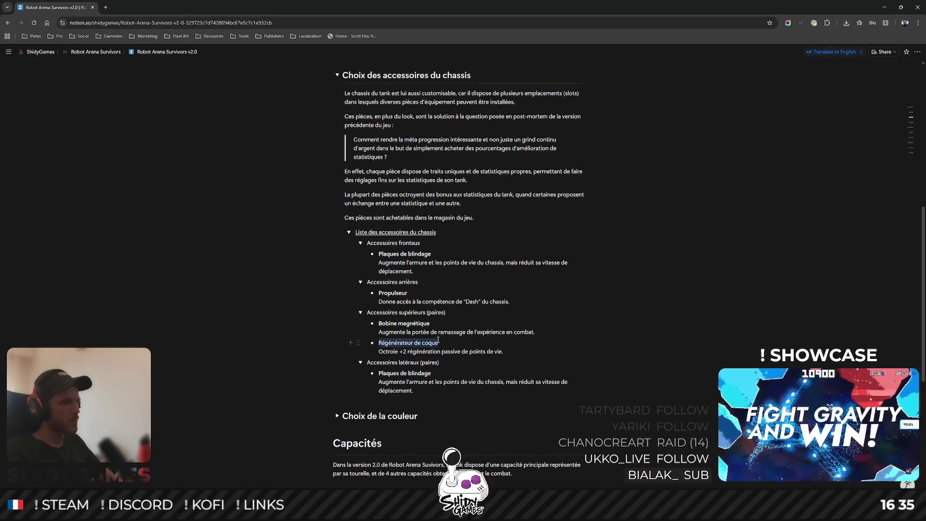
# Make the Régénérateur de coque title bold.
pyautogui.rightClick(440, 344)
pyautogui.hotkey('ctrl', 'b')
pyautogui.click(472, 272)
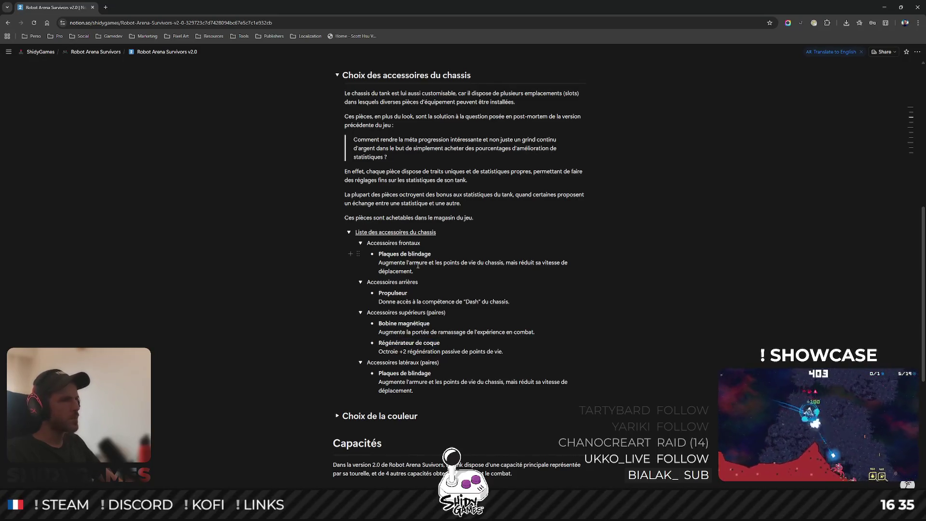
# Rewrite the front Plaques de blindage stats: +25 points de vie, +5% d'armure, -5% vitesse de déplacement.
pyautogui.moveTo(408, 271); pyautogui.dragTo(383, 265)
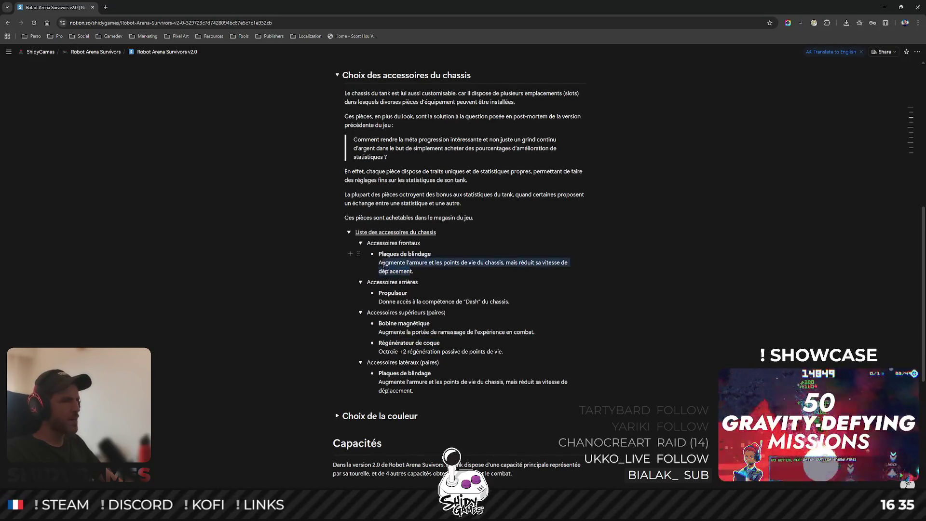
pyautogui.write('Octr')
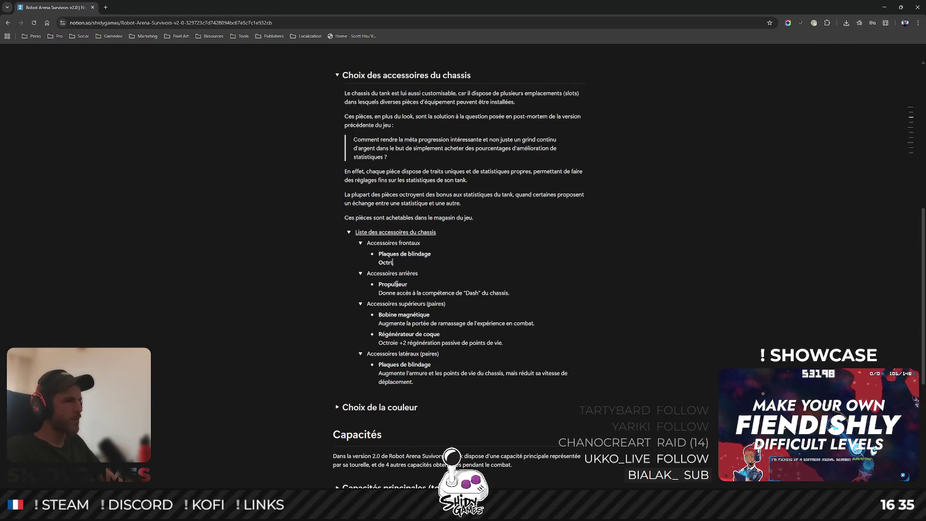
pyautogui.press('BackSpace')
pyautogui.press('BackSpace')
pyautogui.press('BackSpace')
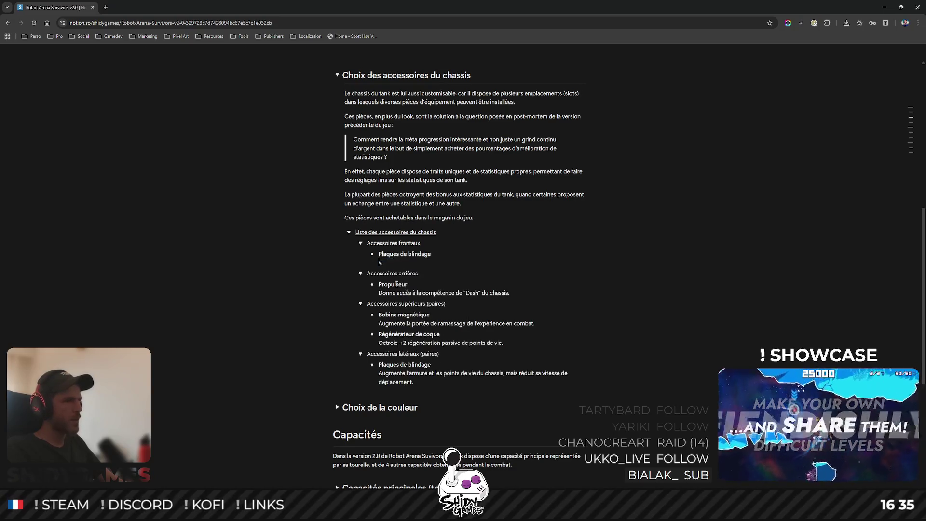
pyautogui.press('BackSpace')
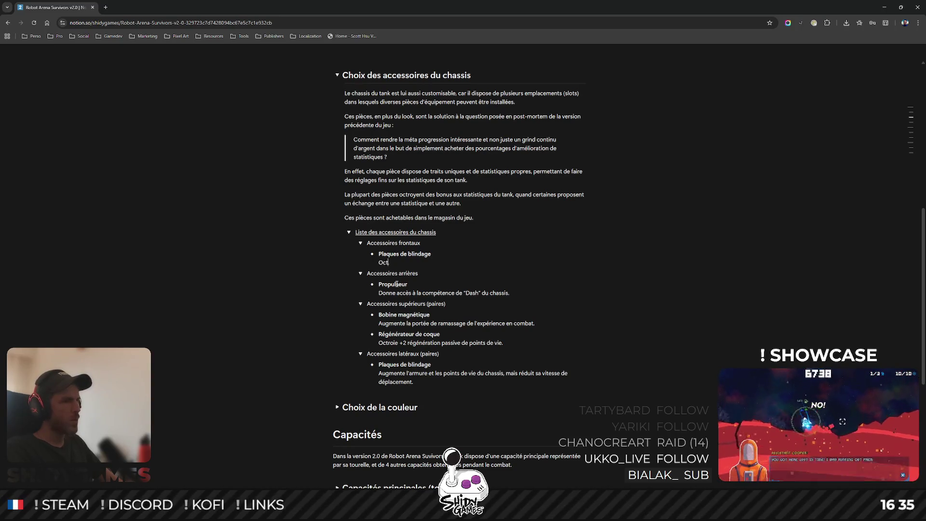
pyautogui.write('roie +25')
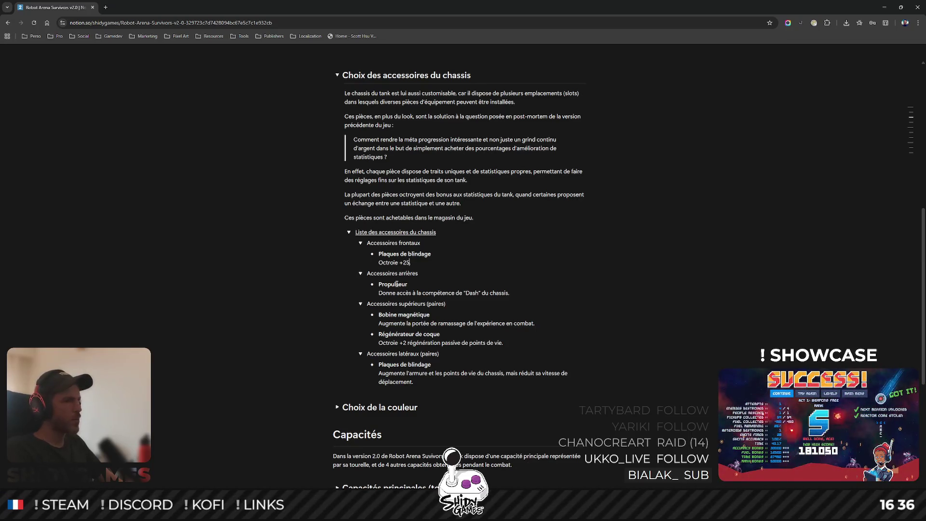
pyautogui.write(' points de v')
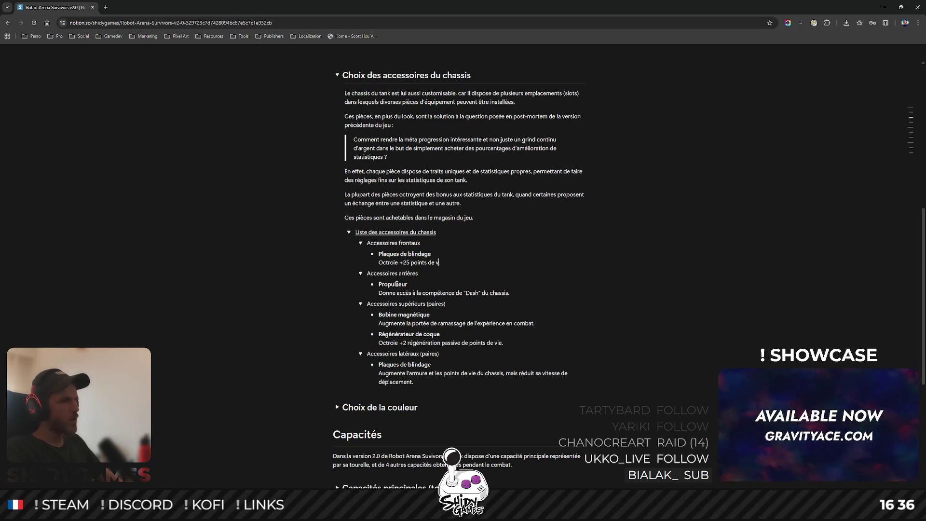
pyautogui.write("ie et +5% d'armure")
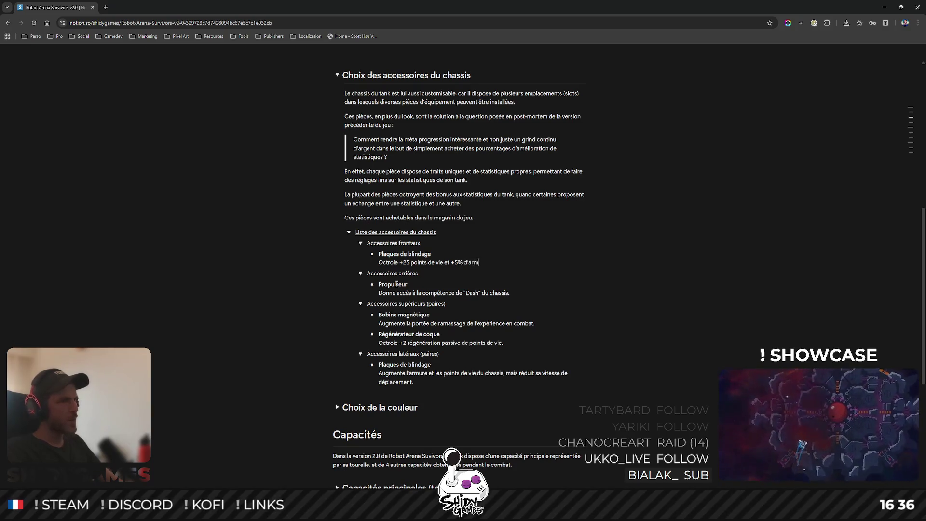
pyautogui.write(' au détriment de -5% ')
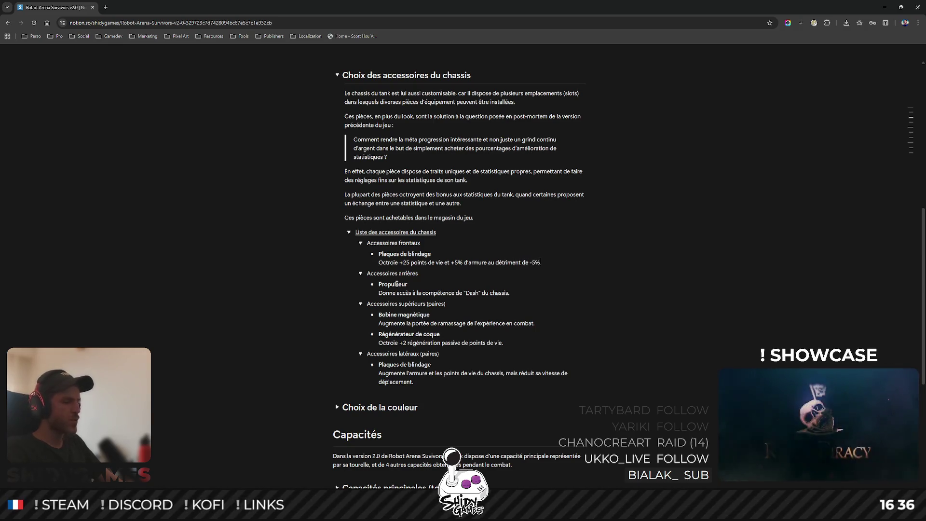
pyautogui.write('de vi')
pyautogui.write('tes')
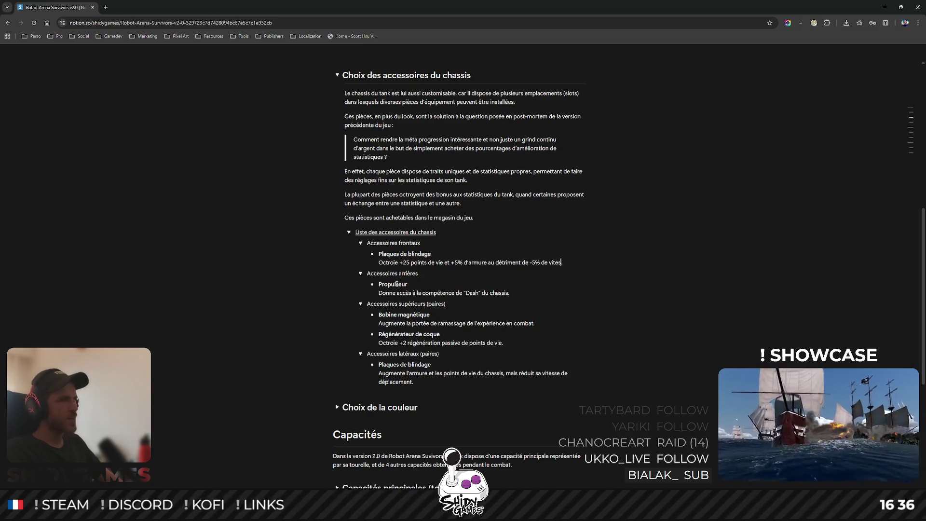
pyautogui.write('se de déplacement.')
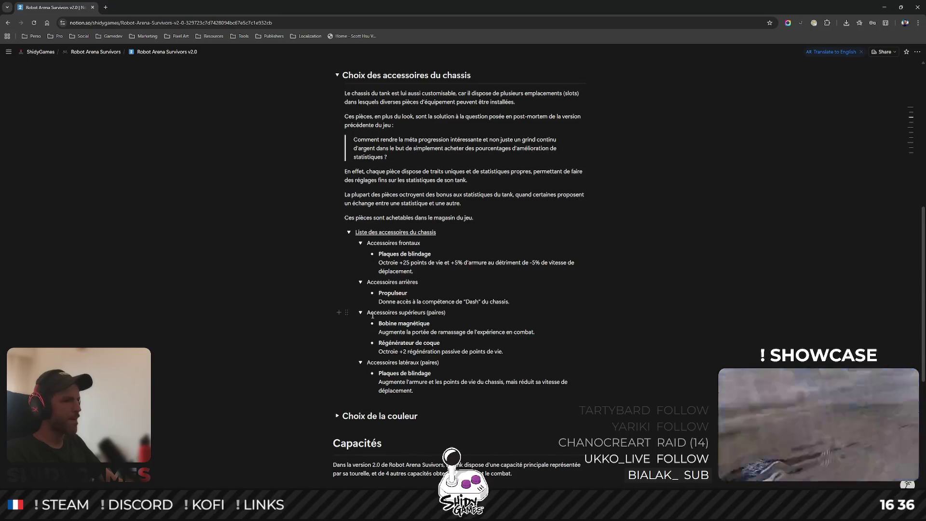
# Copy the front Plaques de blindage entry under Accessoires latéraux (paires) and delete the old duplicate block.
pyautogui.click(357, 255)
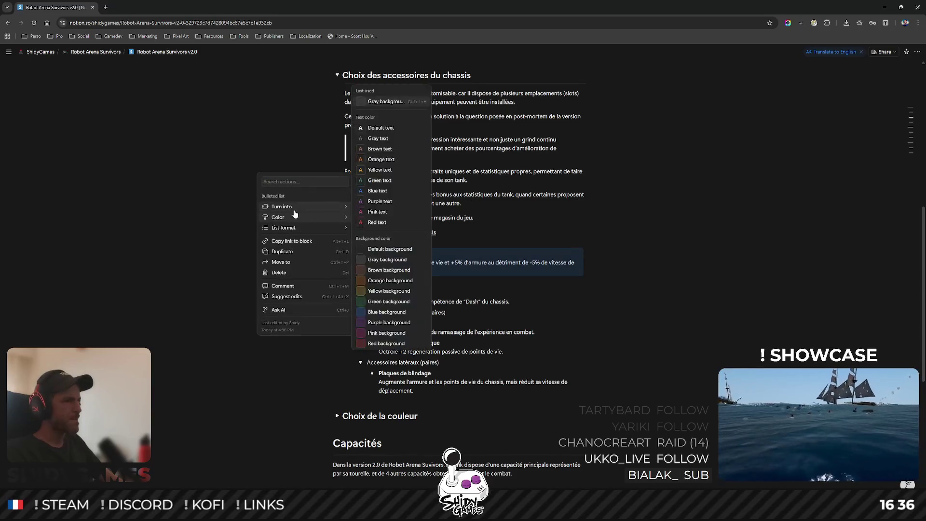
pyautogui.click(282, 251)
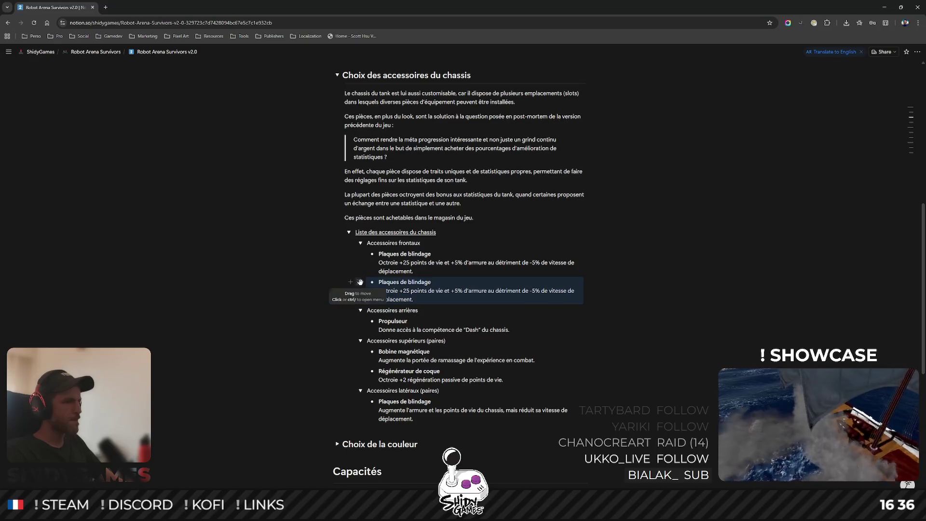
pyautogui.moveTo(360, 282); pyautogui.dragTo(386, 396)
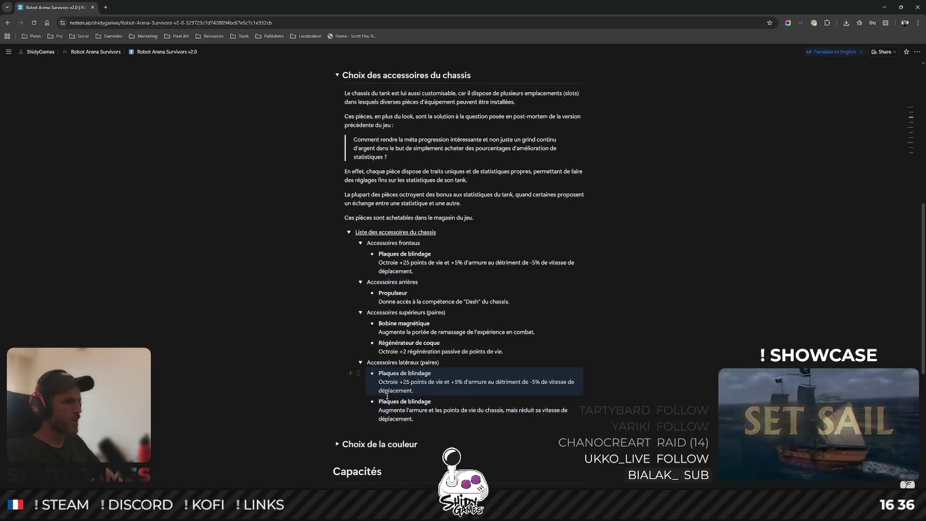
pyautogui.click(358, 401)
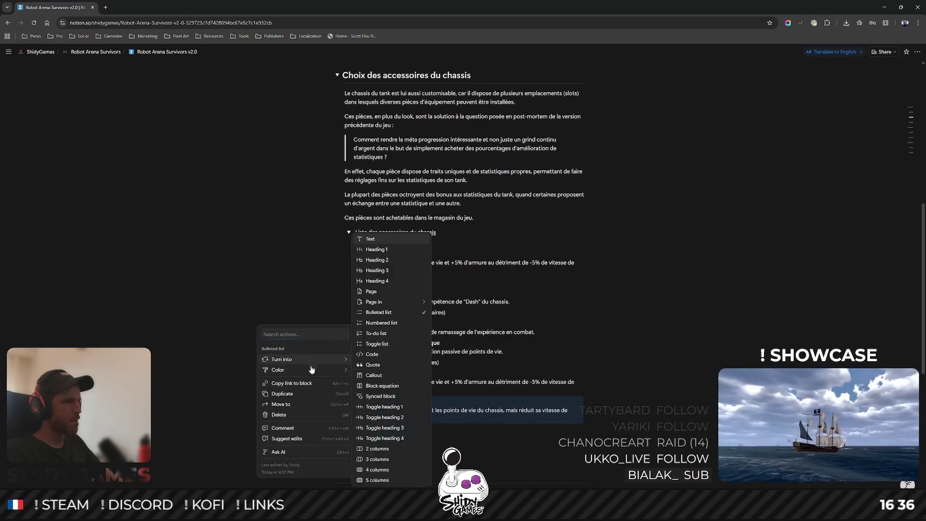
pyautogui.click(310, 418)
# Set the side Plaques de blindage to +50 points de vie, +10% d'armure and -10% vitesse.
pyautogui.doubleClick(406, 381)
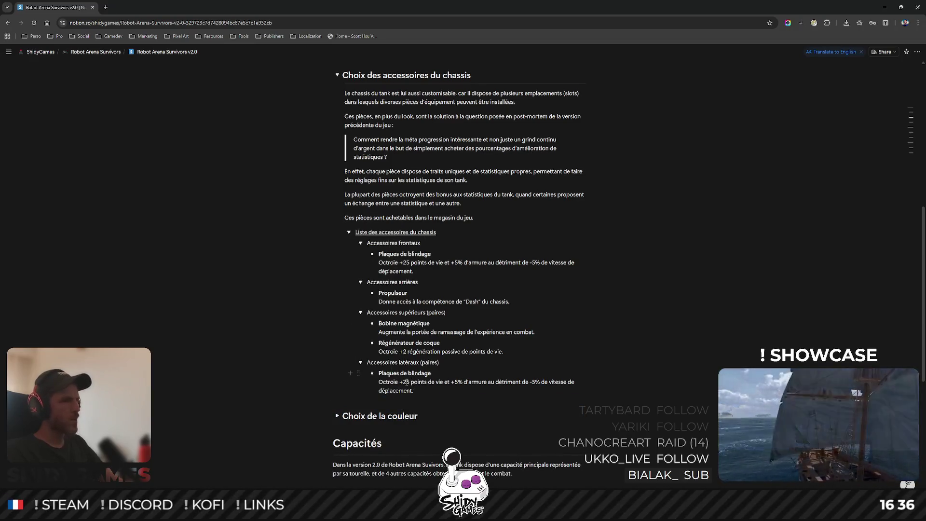
pyautogui.write('50')
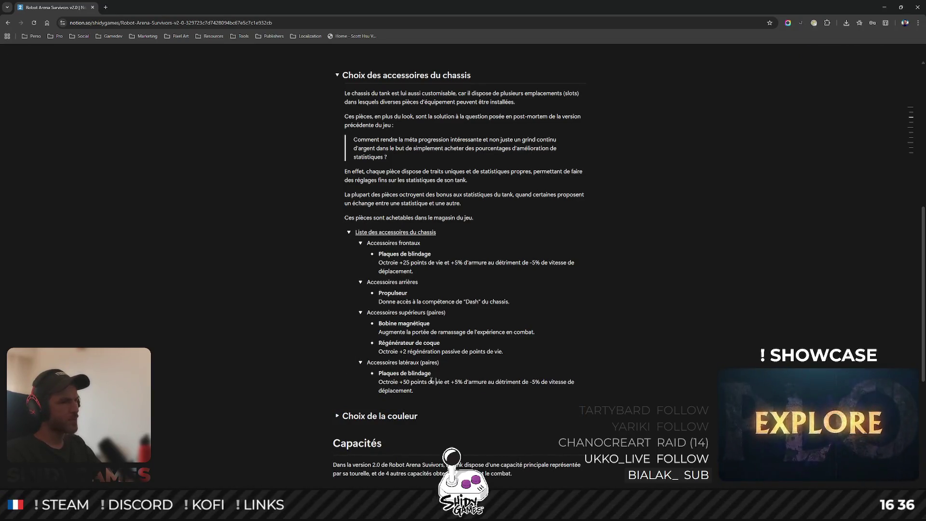
pyautogui.doubleClick(456, 382)
pyautogui.write('10')
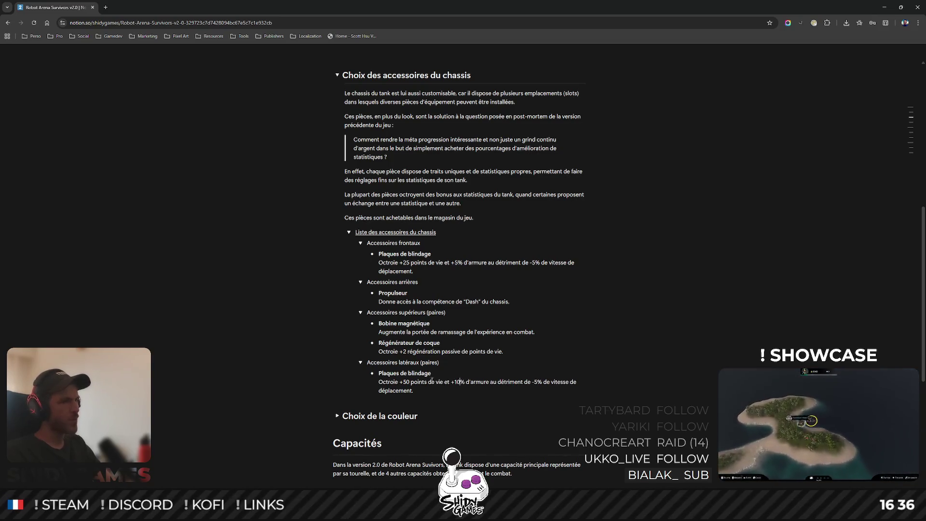
pyautogui.click(537, 381)
pyautogui.press('BackSpace')
pyautogui.write('10')
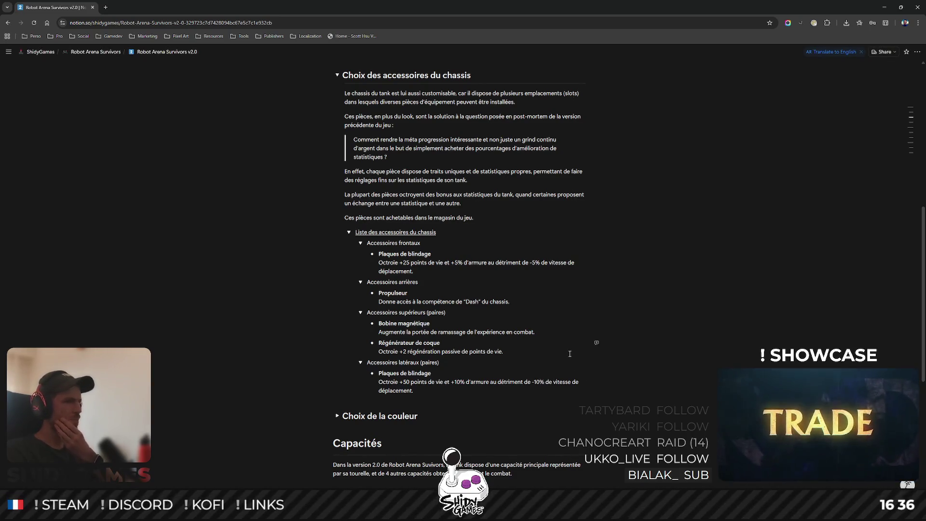
# Change the Propulseur description's opening 'Donne' to a non-bold 'Octroie l''.
pyautogui.scroll(-1, 572, 359)
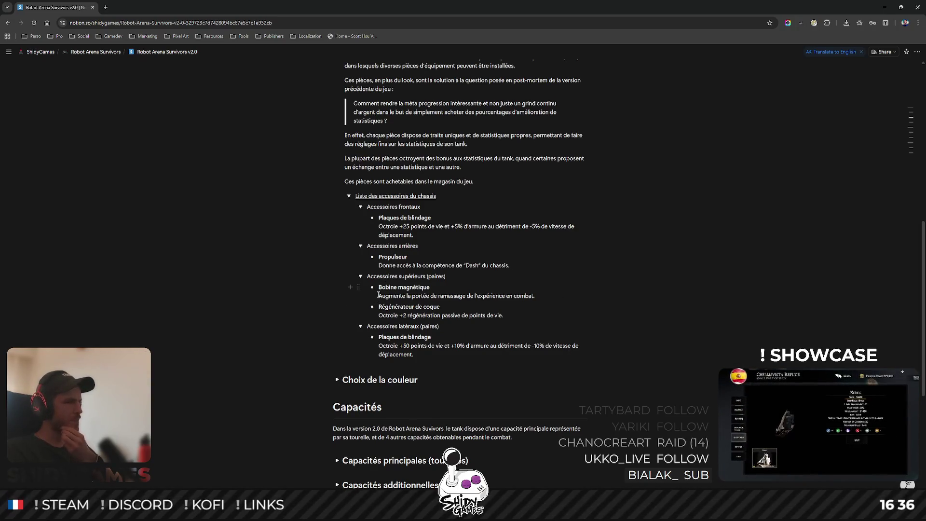
pyautogui.doubleClick(386, 265)
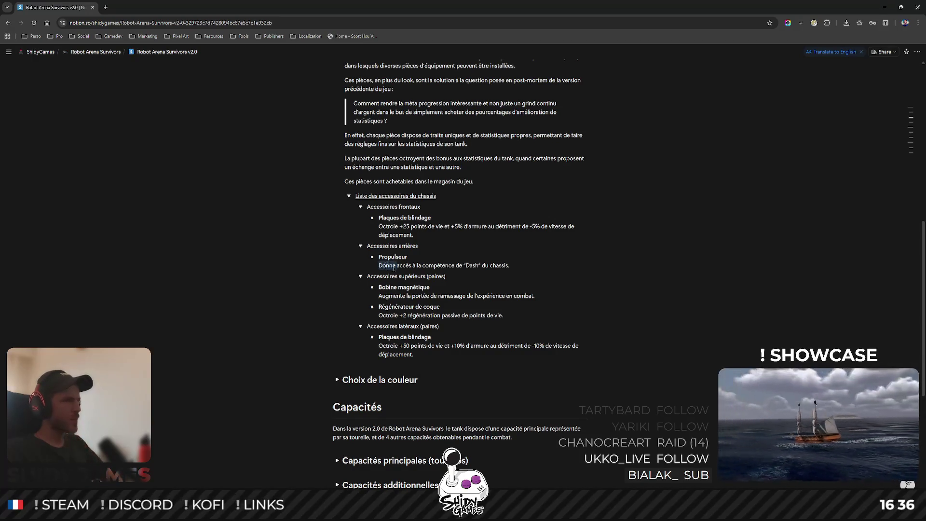
pyautogui.write('Octroi')
pyautogui.write("e l'")
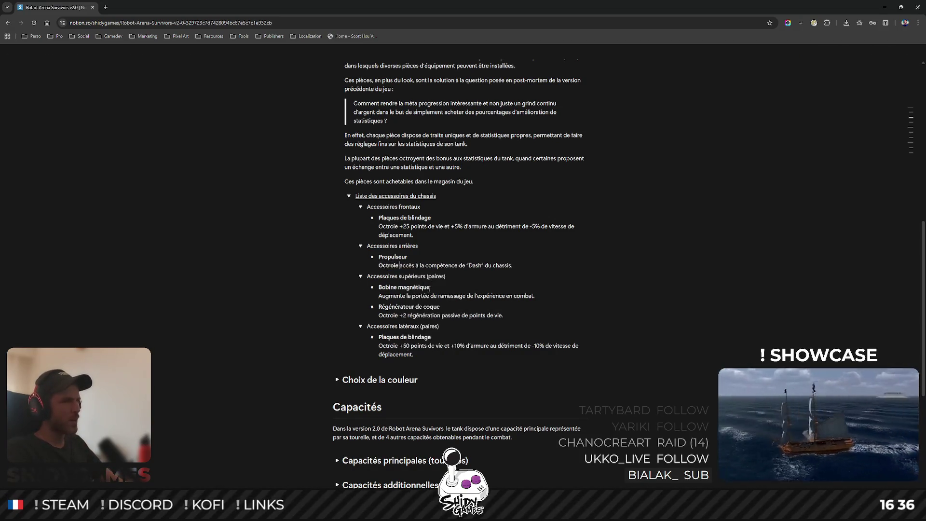
pyautogui.doubleClick(386, 266)
pyautogui.hotkey('ctrl', 'b')
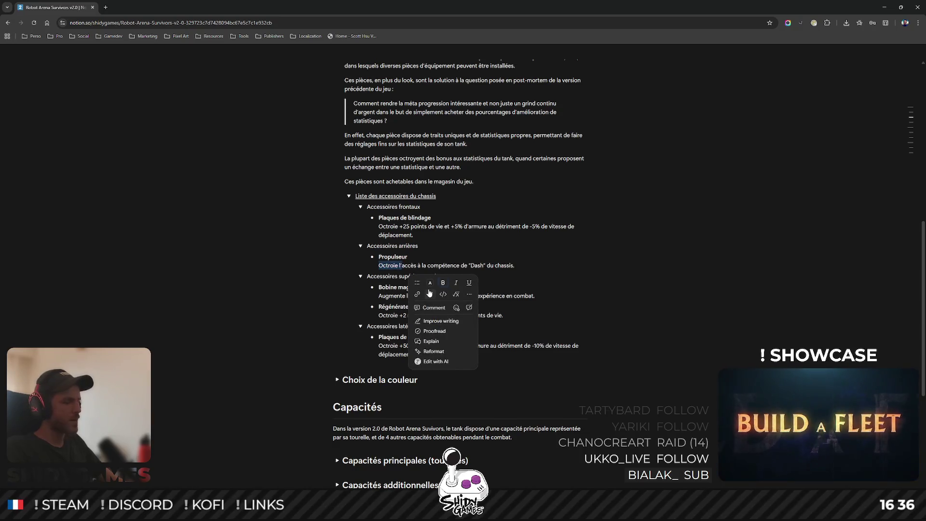
# Add ', donc statistiques doublées' inside the supérieurs and latéraux '(paires)' headings.
pyautogui.click(632, 275)
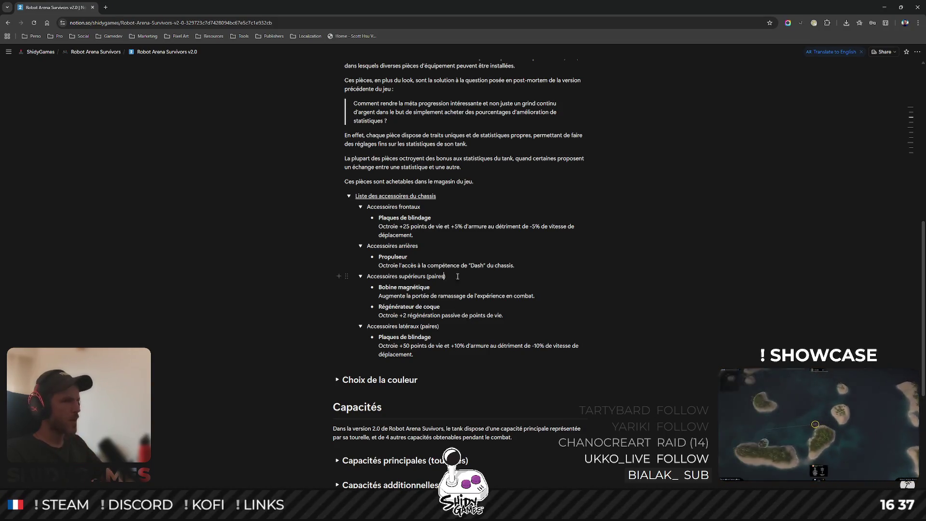
pyautogui.write(', donc st')
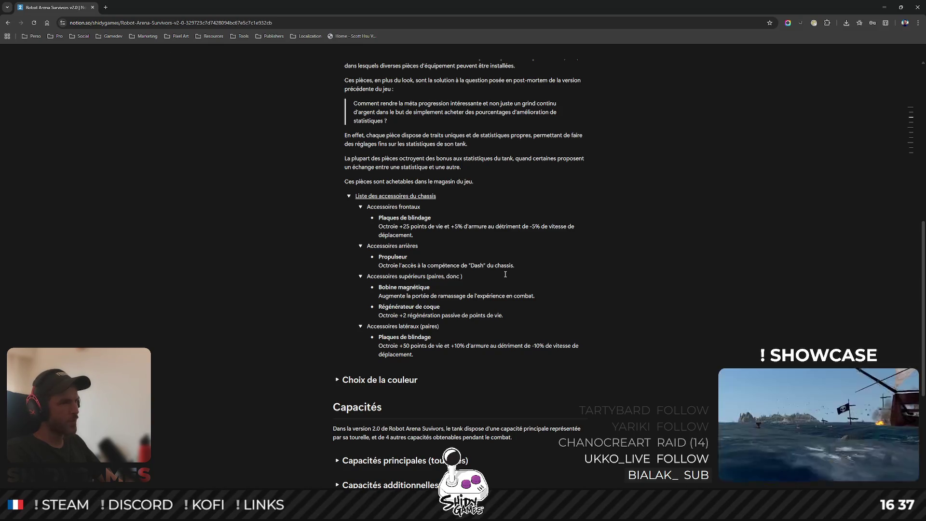
pyautogui.write('atistiques doublées')
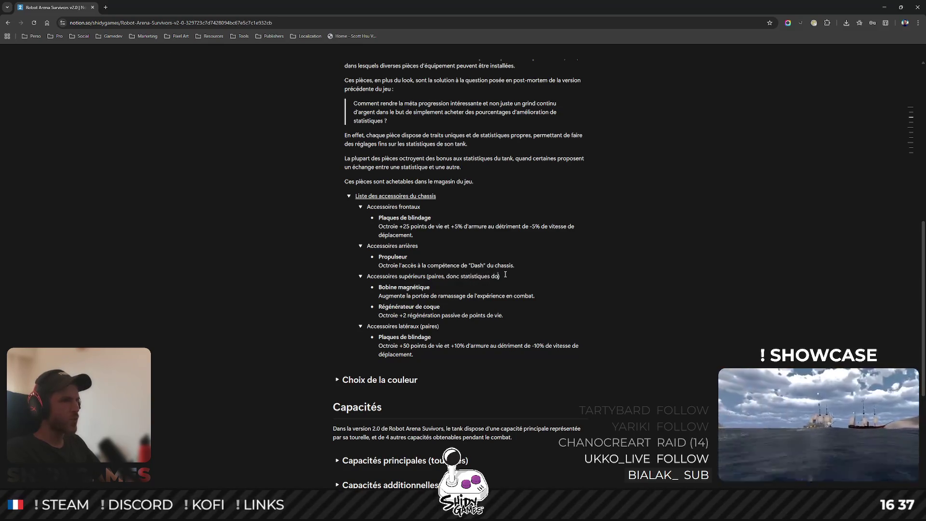
pyautogui.click(438, 326)
pyautogui.write(', donc statis')
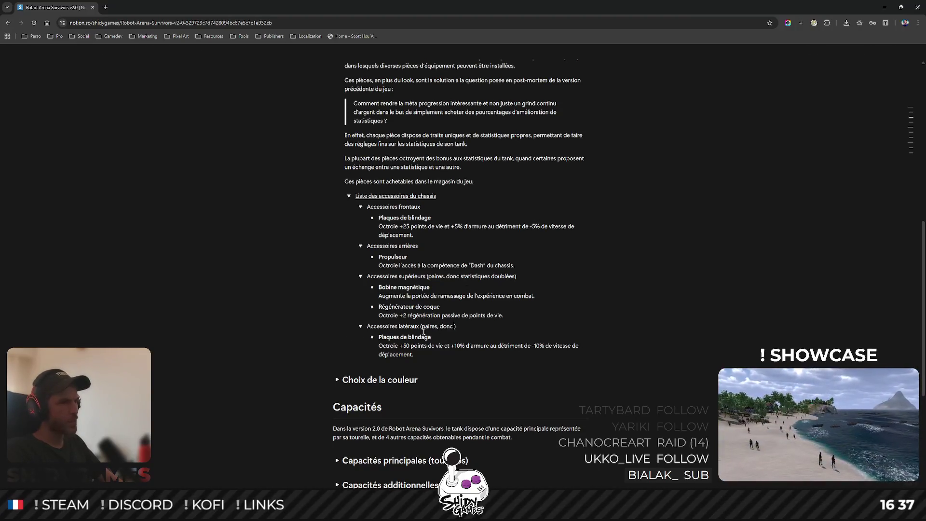
pyautogui.write('tiques doublées')
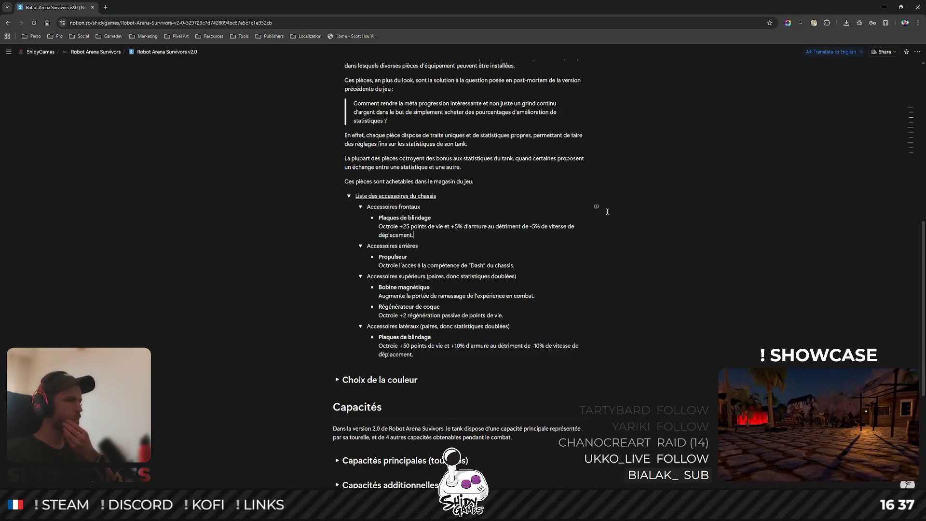
pyautogui.scroll(1, 608, 212)
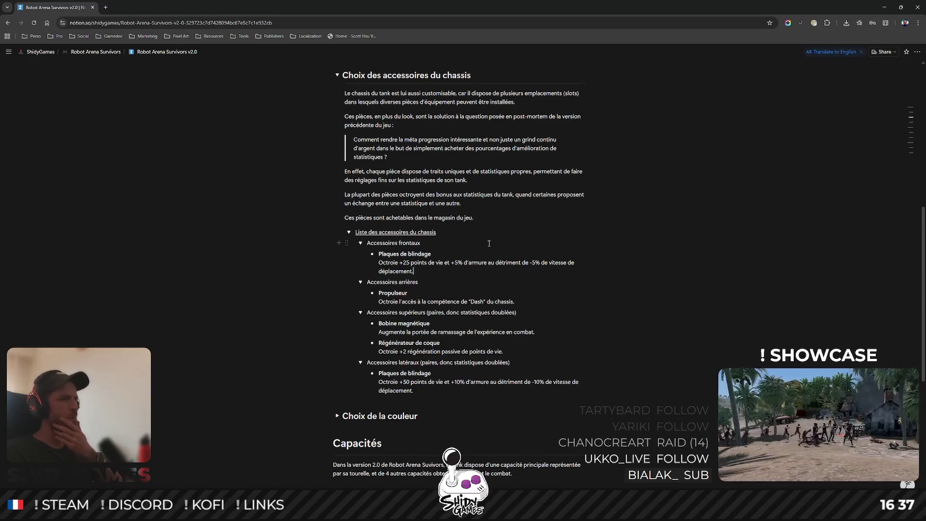
pyautogui.scroll(-1, 489, 243)
pyautogui.scroll(-2, 484, 246)
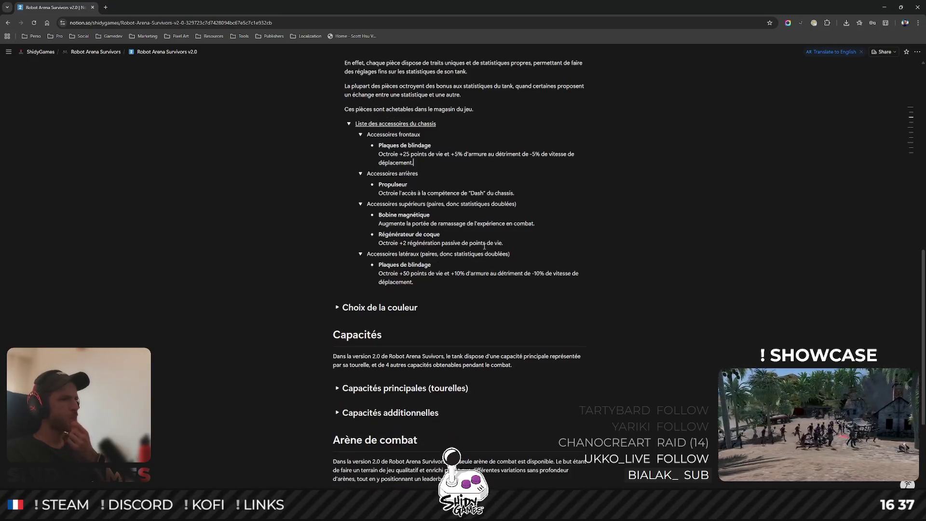
pyautogui.scroll(4, 485, 247)
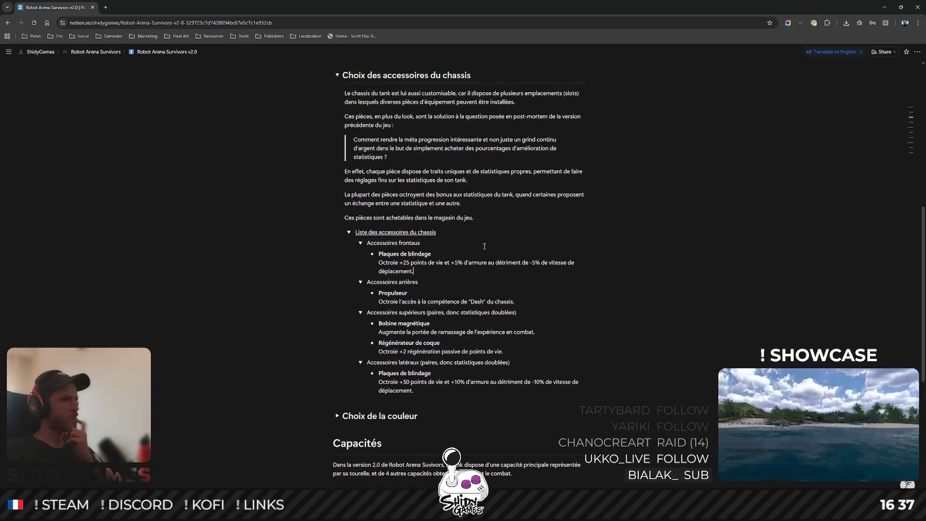
# Start overwriting the Bobine magnétique description with 'Octroie 20 de porté'.
pyautogui.scroll(-2, 485, 246)
pyautogui.scroll(-1, 484, 246)
pyautogui.scroll(1, 429, 290)
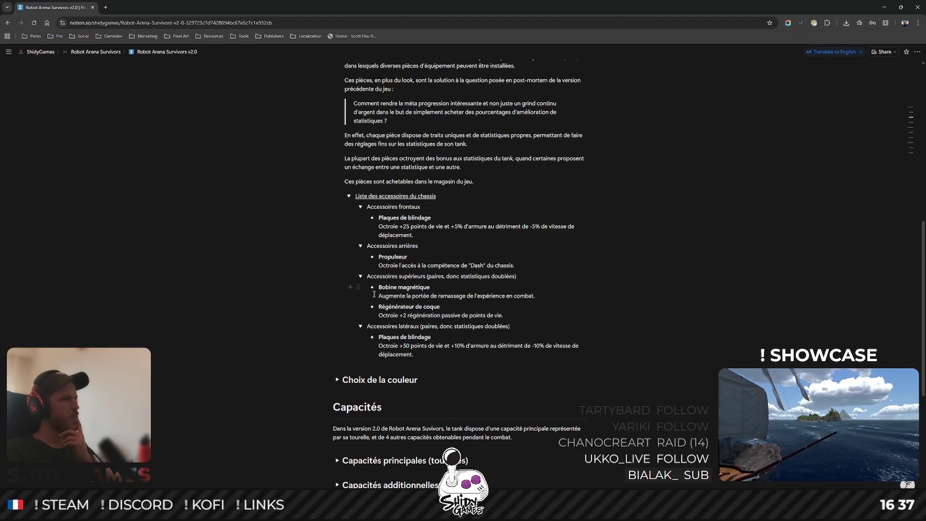
pyautogui.moveTo(380, 296); pyautogui.dragTo(535, 293)
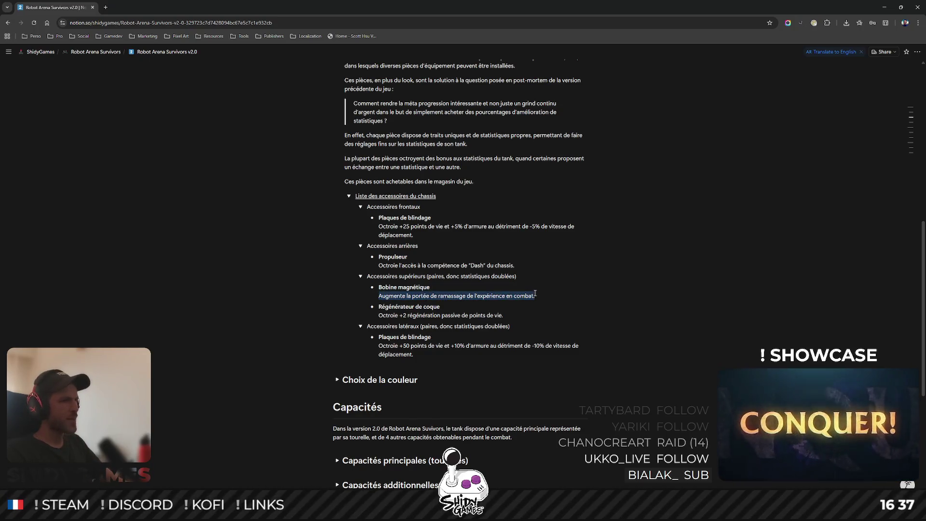
pyautogui.write('O')
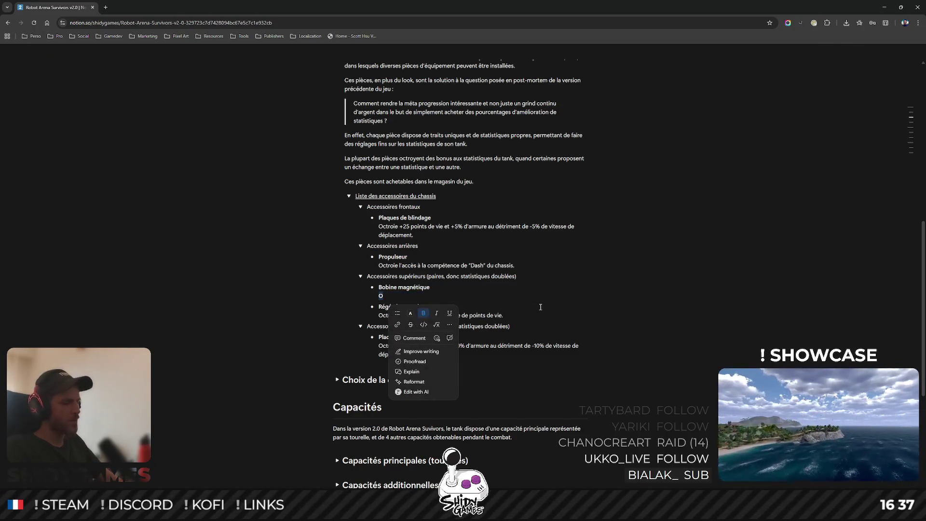
pyautogui.press('Right')
pyautogui.write('roie')
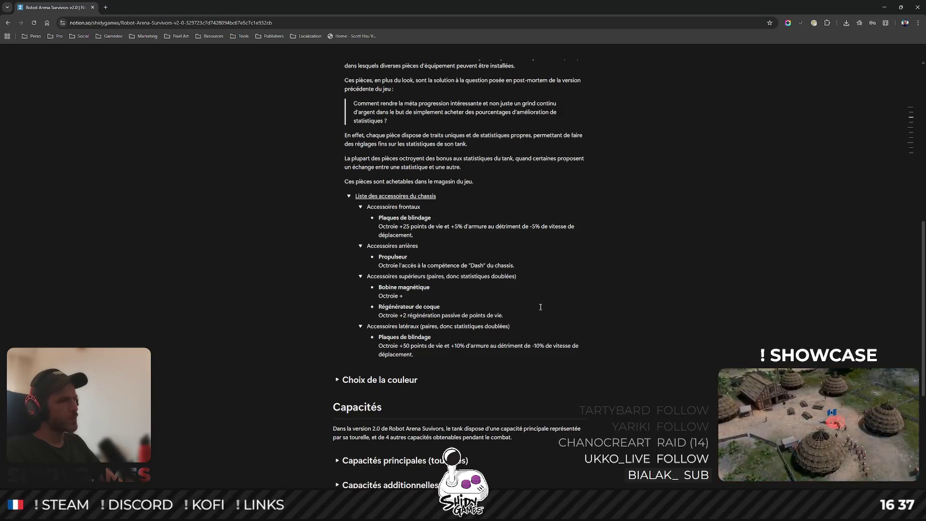
pyautogui.write('20')
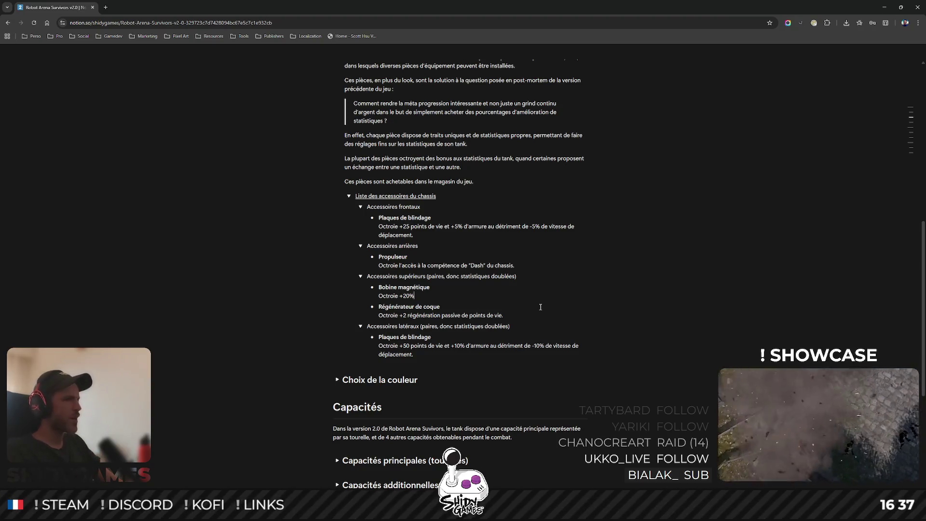
pyautogui.write('de portée')
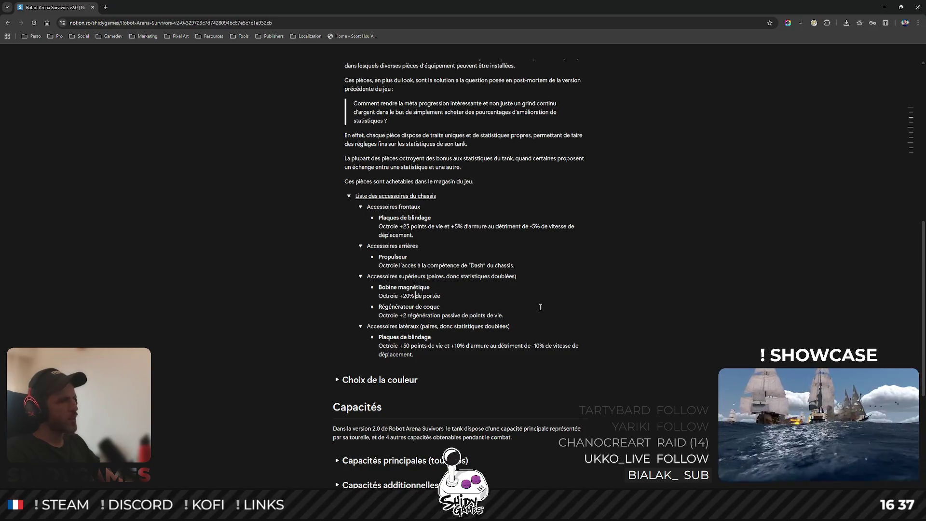
# Change the bonus to 50% and finish with 'de portée de ramassage d'expérience', dropping 'en combat'.
pyautogui.press('Left')
pyautogui.press('Left')
pyautogui.press('Left')
pyautogui.hotkey('shift', 'Left')
pyautogui.hotkey('shift', 'Left')
pyautogui.write('50%')
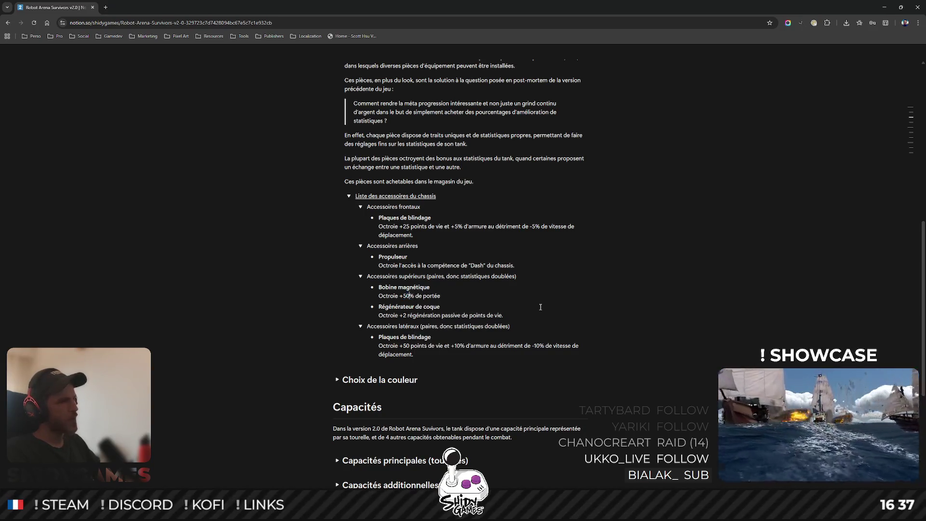
pyautogui.write(" de portée de ramasse d'")
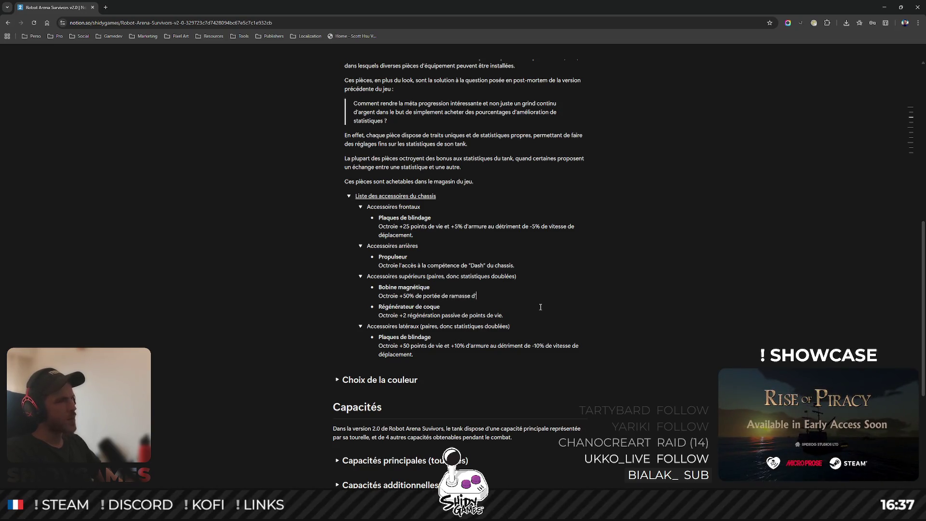
pyautogui.press('BackSpace')
pyautogui.write("age d'expérience")
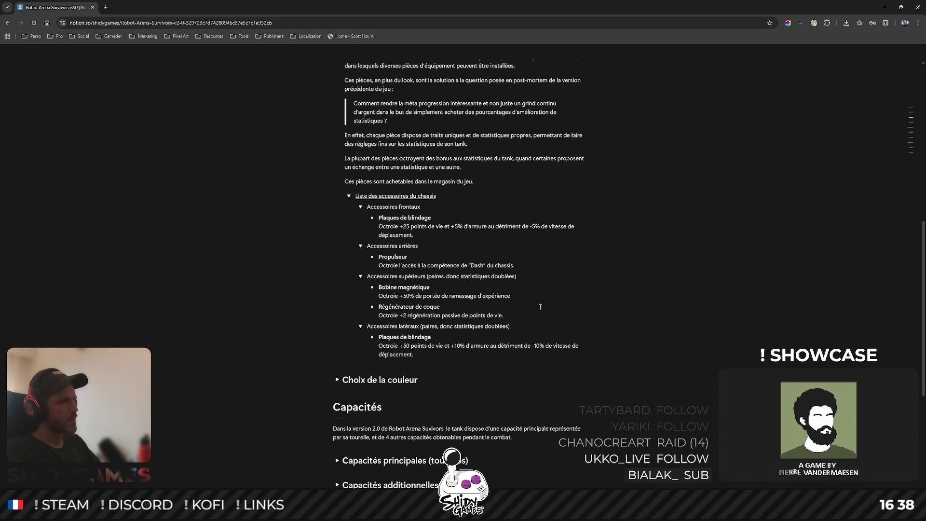
pyautogui.write(' en combat.')
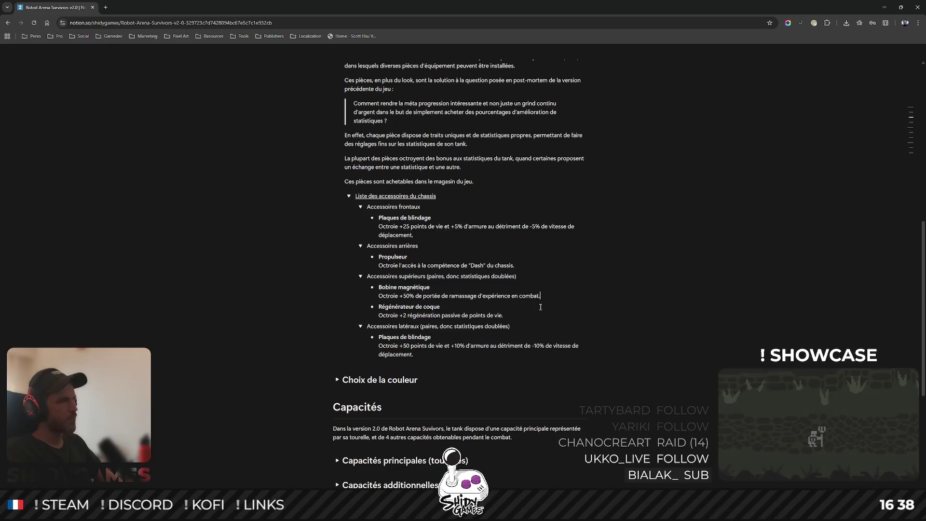
pyautogui.hotkey('ctrl', 'BackSpace')
pyautogui.hotkey('ctrl', 'BackSpace')
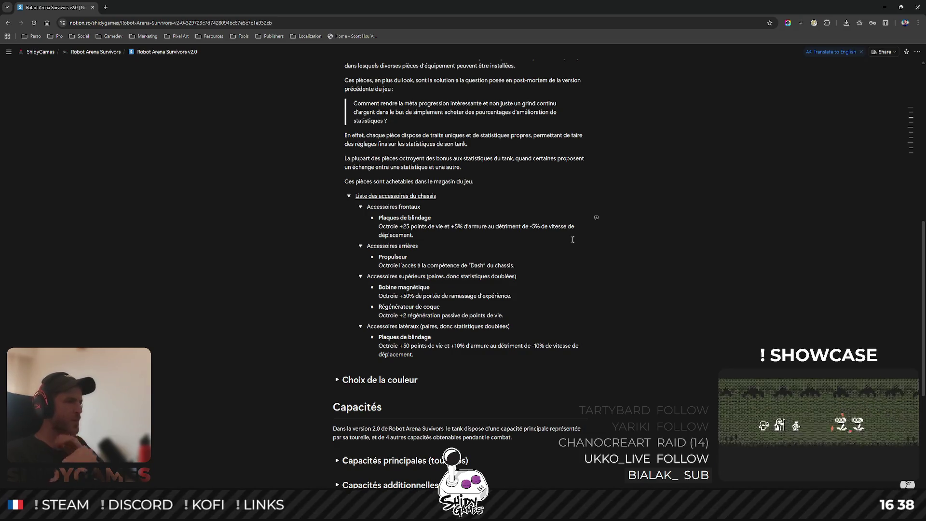
pyautogui.hotkey('alt', 'Tab')
# Collapse the frontaux, arrières, supérieurs and latéraux accessory toggles in Notion.
pyautogui.moveTo(383, 248)
pyautogui.mouseDown()
pyautogui.moveTo(367, 300)
pyautogui.moveTo(249, 253)
pyautogui.moveTo(434, 342)
pyautogui.moveTo(450, 331)
pyautogui.moveTo(467, 346)
pyautogui.moveTo(517, 301)
pyautogui.mouseUp()
pyautogui.hotkey('alt', 'Tab')
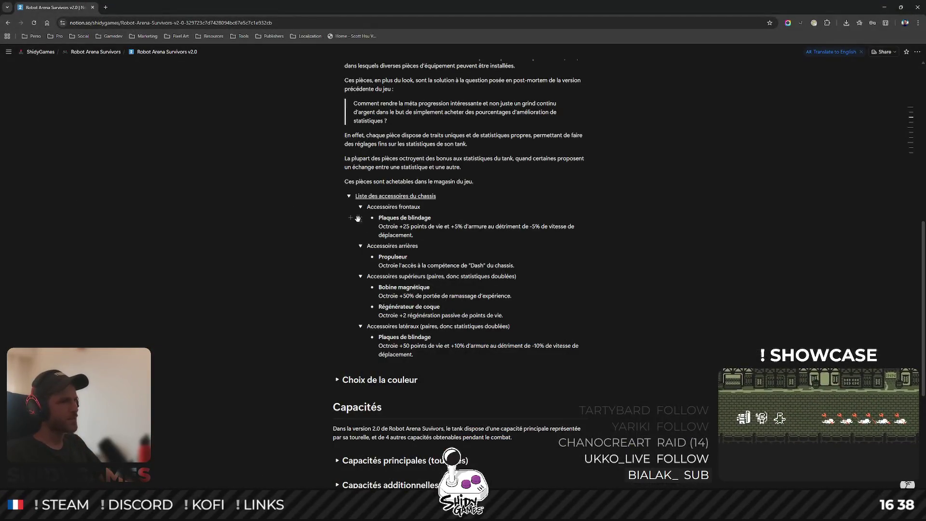
pyautogui.click(361, 207)
pyautogui.click(360, 217)
pyautogui.click(361, 229)
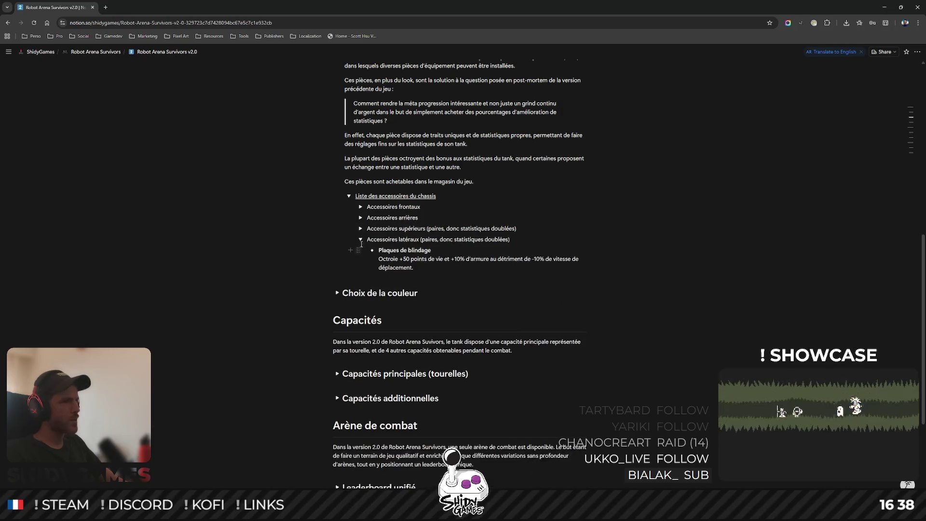
pyautogui.click(361, 239)
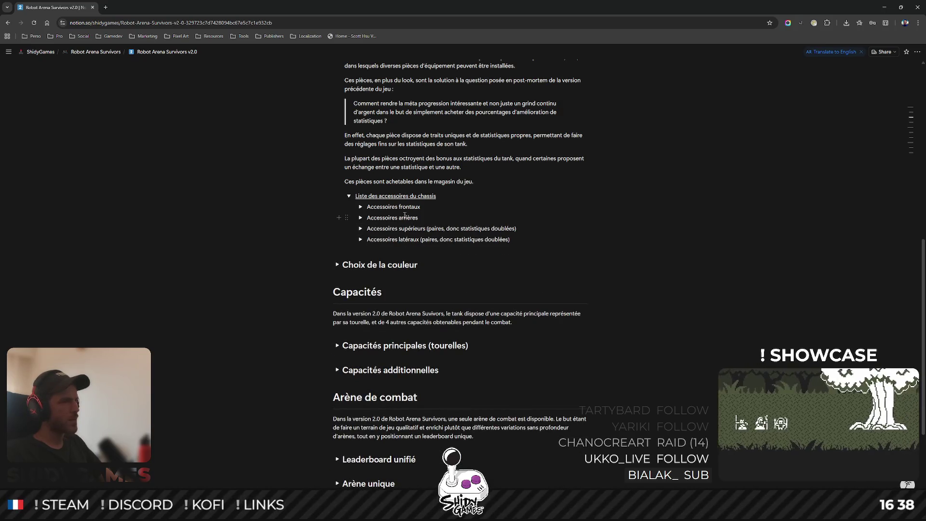
# Add an Accessoires supérieurs arrières category below arrières and correct the heading spelling to 'latéraux'.
pyautogui.click(452, 211)
pyautogui.press('Return')
pyautogui.write('Acces ')
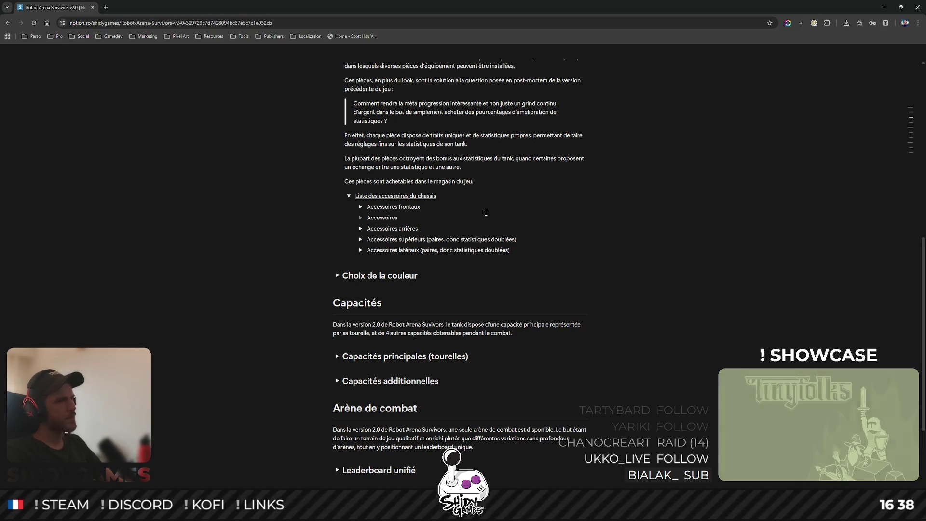
pyautogui.write('s')
pyautogui.write('rieur')
pyautogui.write('riè')
pyautogui.write('iè')
pyautogui.press('Down')
pyautogui.press('Down')
pyautogui.press('Right')
pyautogui.press('Right')
pyautogui.write('le')
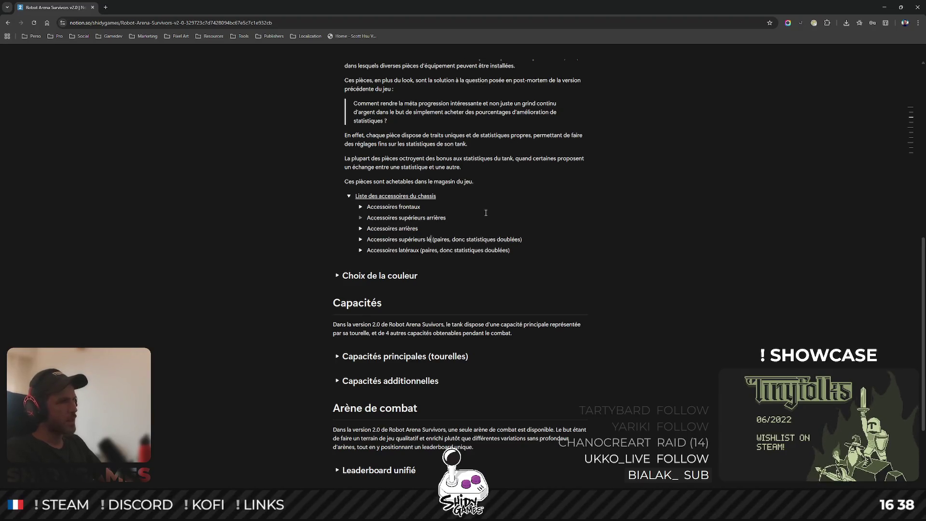
pyautogui.write('atéraix')
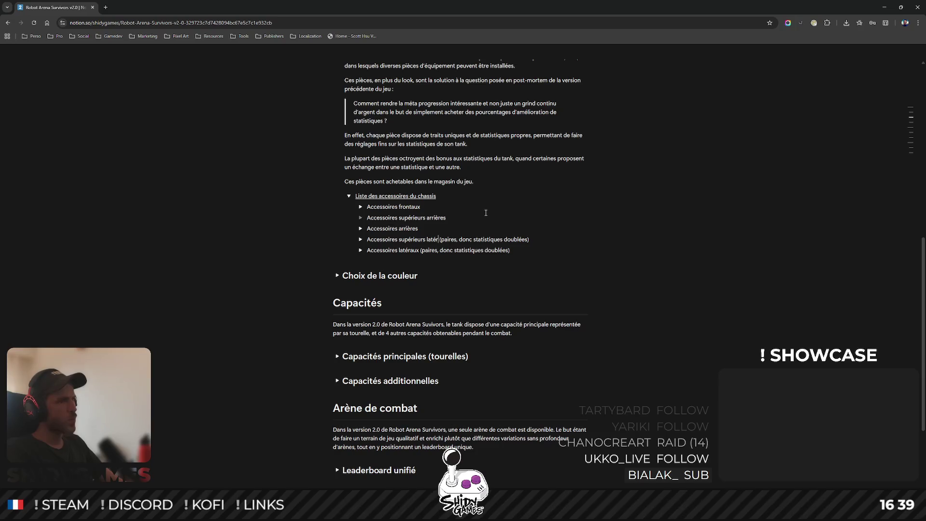
pyautogui.press('BackSpace')
pyautogui.press('BackSpace')
pyautogui.write('ux')
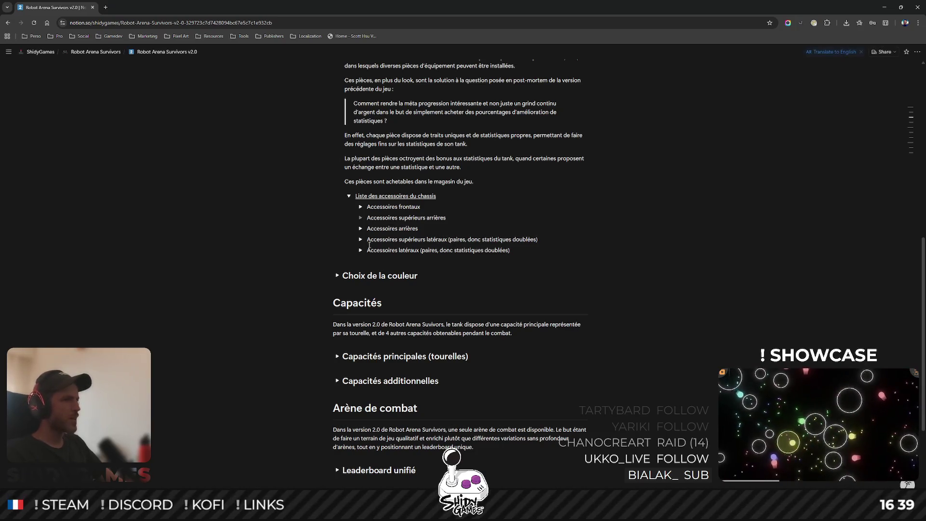
pyautogui.moveTo(346, 218)
pyautogui.mouseDown()
pyautogui.moveTo(346, 249)
pyautogui.moveTo(366, 233)
pyautogui.mouseUp()
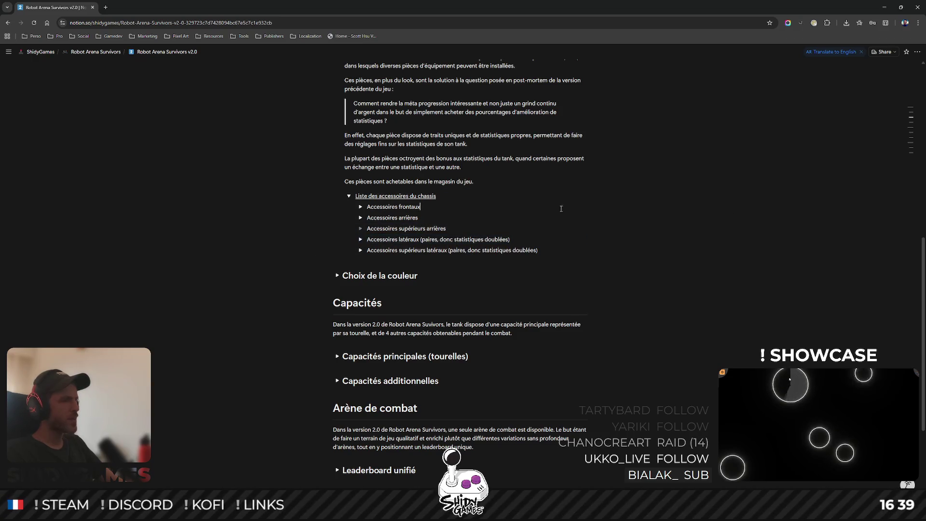
# Expand all five category toggles and label frontaux, arrières and supérieurs arrières '(simple)'.
pyautogui.click(360, 228)
pyautogui.click(360, 254)
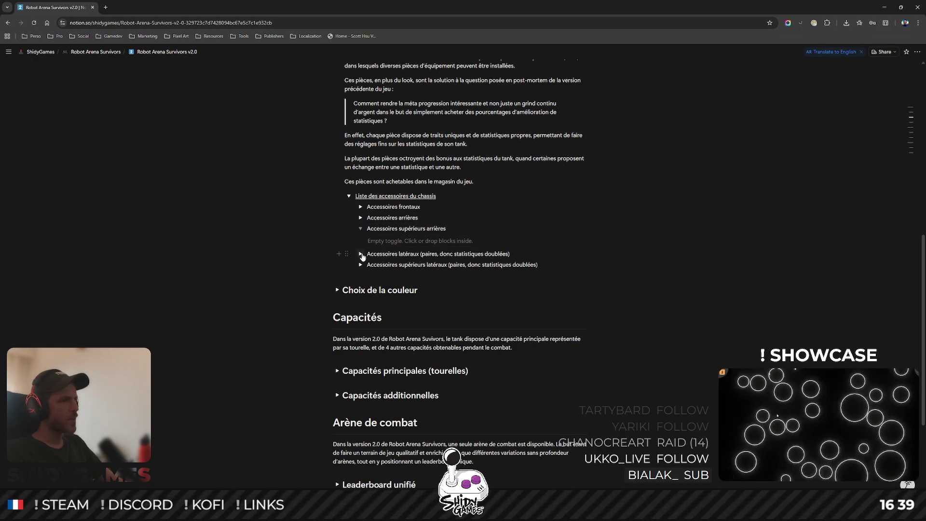
pyautogui.click(360, 293)
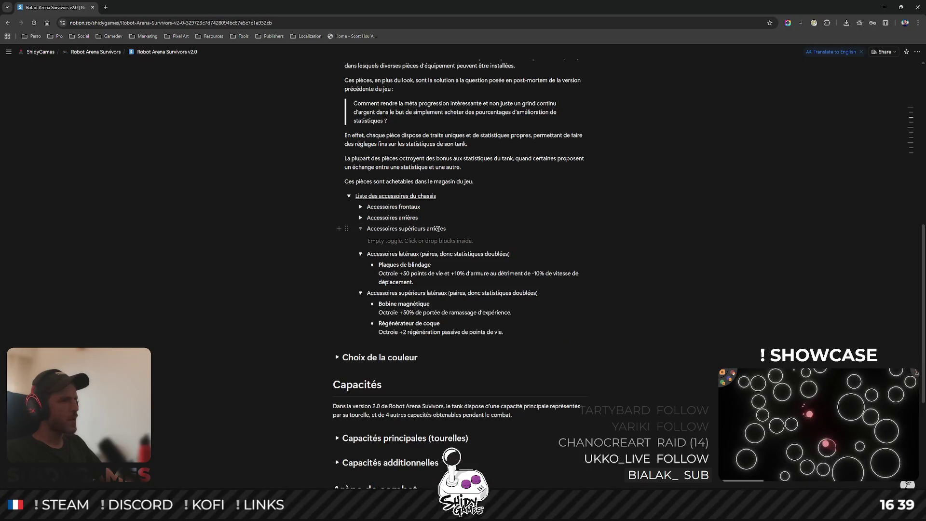
pyautogui.click(360, 206)
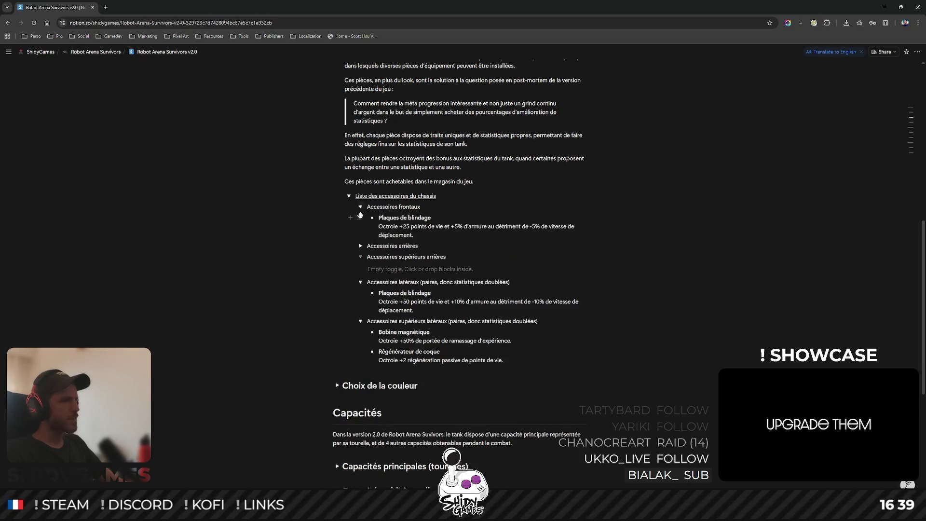
pyautogui.click(361, 245)
pyautogui.write('(simp')
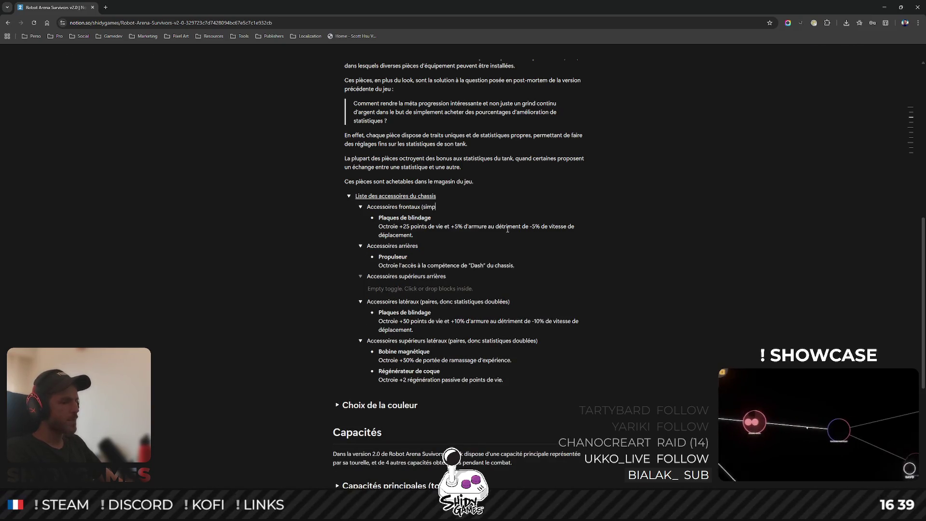
pyautogui.write(')')
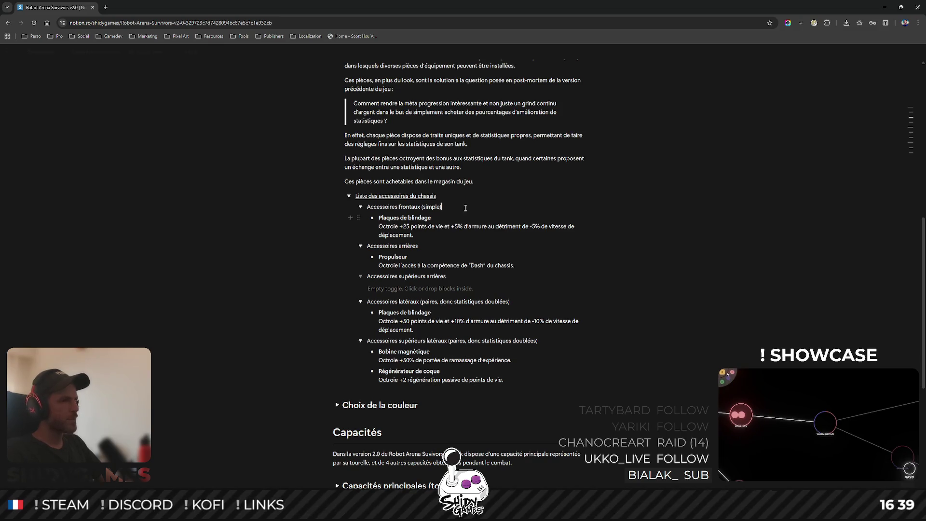
pyautogui.write('(simple')
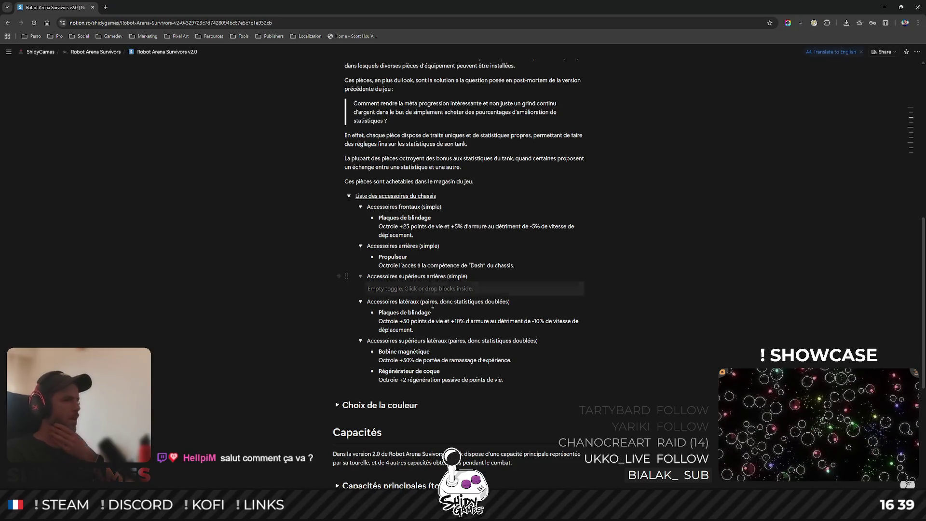
# Duplicate Bobine magnétique into Accessoires supérieurs arrières with its pickup range bonus lowered to +25%.
pyautogui.click(358, 351)
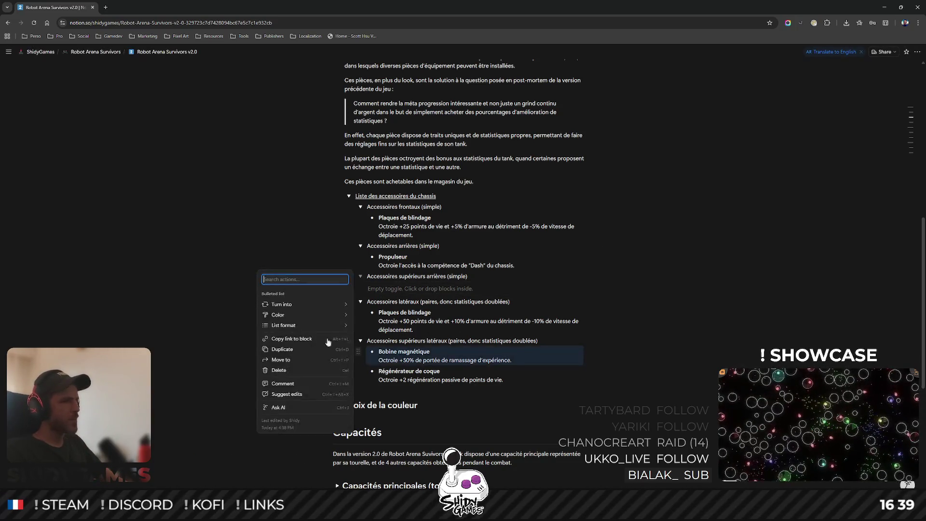
pyautogui.click(286, 349)
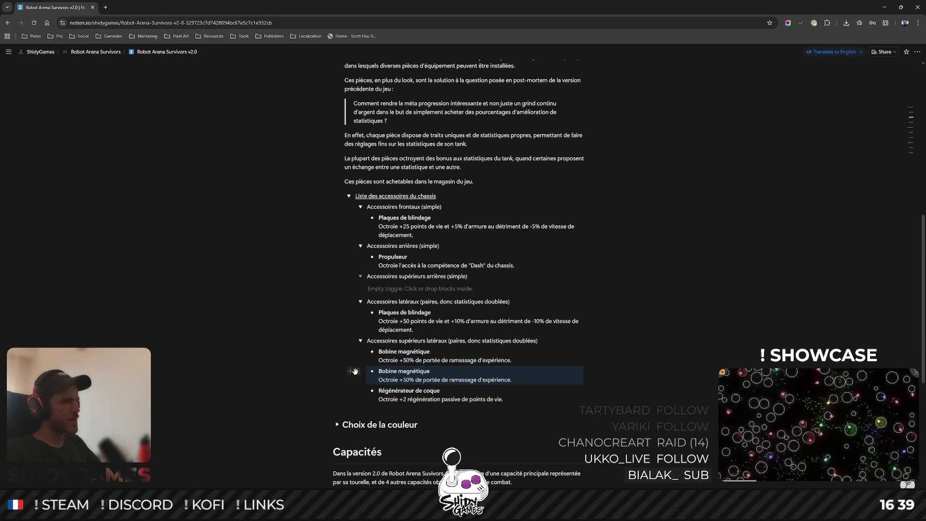
pyautogui.moveTo(358, 371); pyautogui.dragTo(391, 288)
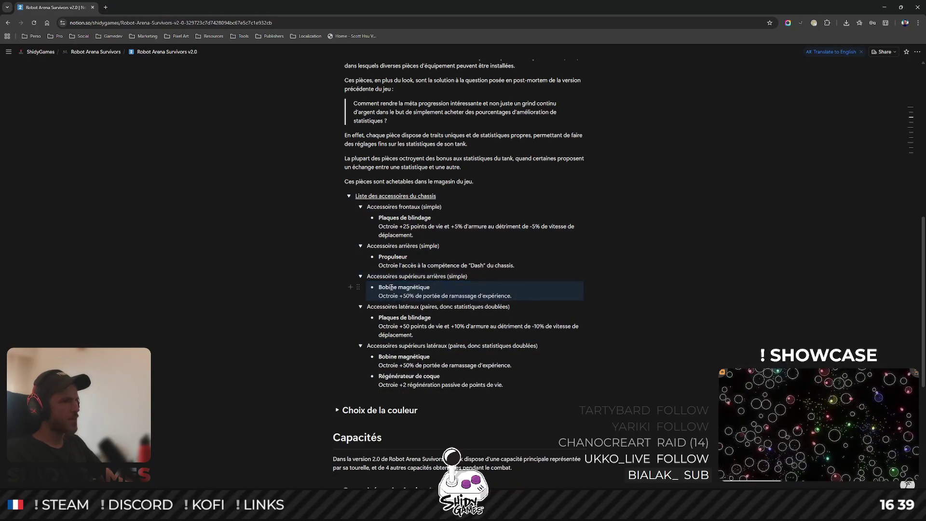
pyautogui.doubleClick(407, 296)
pyautogui.write('25')
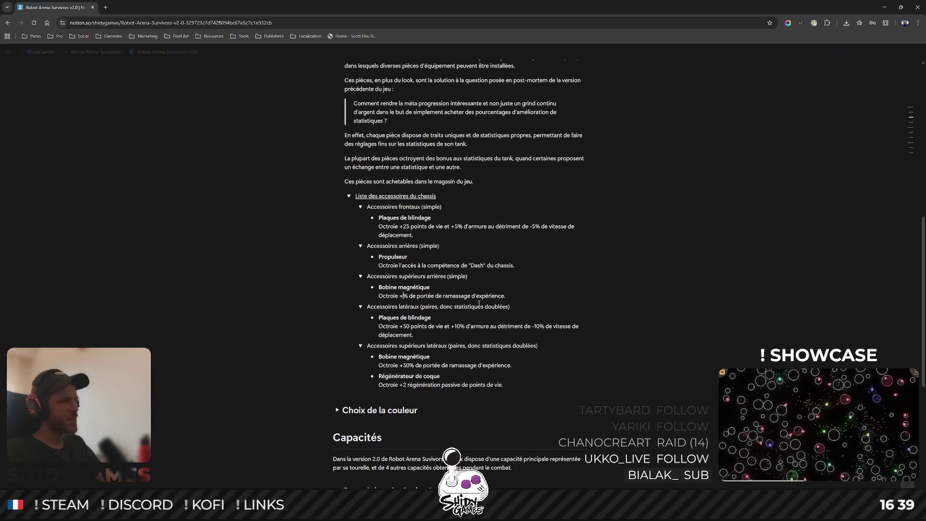
pyautogui.click(763, 303)
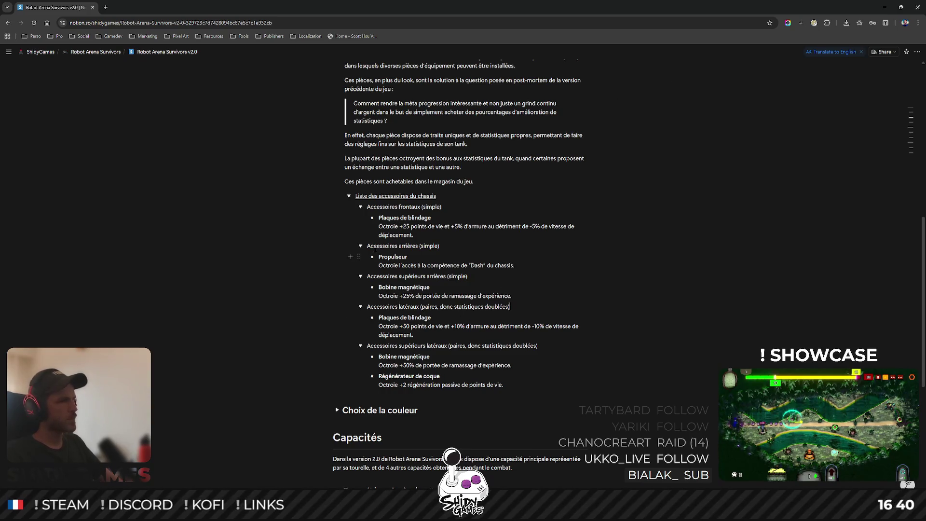
# Bold the headings Accessoires frontaux, arrières, supérieurs arrières, latéraux and supérieurs latéraux.
pyautogui.moveTo(368, 207); pyautogui.dragTo(421, 204)
pyautogui.hotkey('ctrl', 'b')
pyautogui.moveTo(367, 246); pyautogui.dragTo(420, 242)
pyautogui.hotkey('ctrl', 'b')
pyautogui.moveTo(368, 277); pyautogui.dragTo(446, 273)
pyautogui.hotkey('ctrl', 'b')
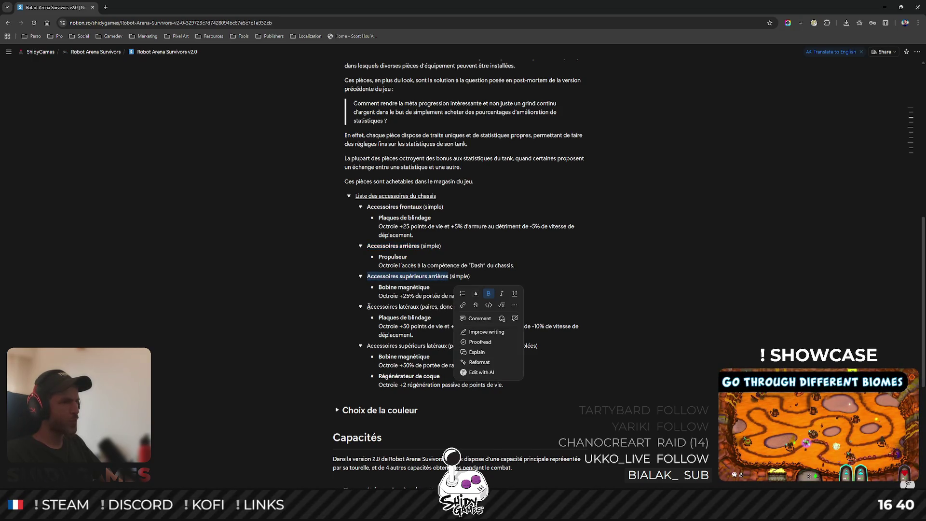
pyautogui.moveTo(368, 307); pyautogui.dragTo(419, 305)
pyautogui.hotkey('ctrl', 'b')
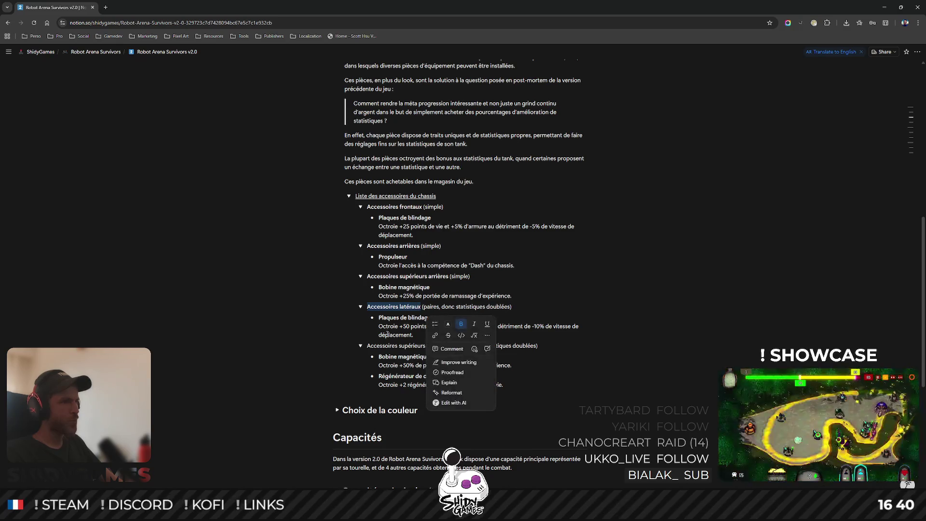
pyautogui.moveTo(368, 345); pyautogui.dragTo(449, 343)
pyautogui.hotkey('ctrl', 'b')
pyautogui.click(780, 245)
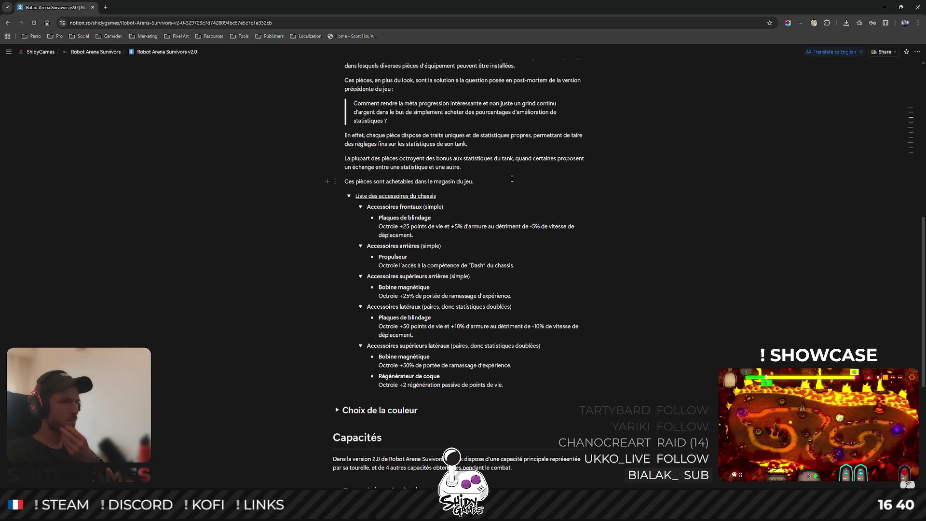
pyautogui.scroll(-1, 744, 230)
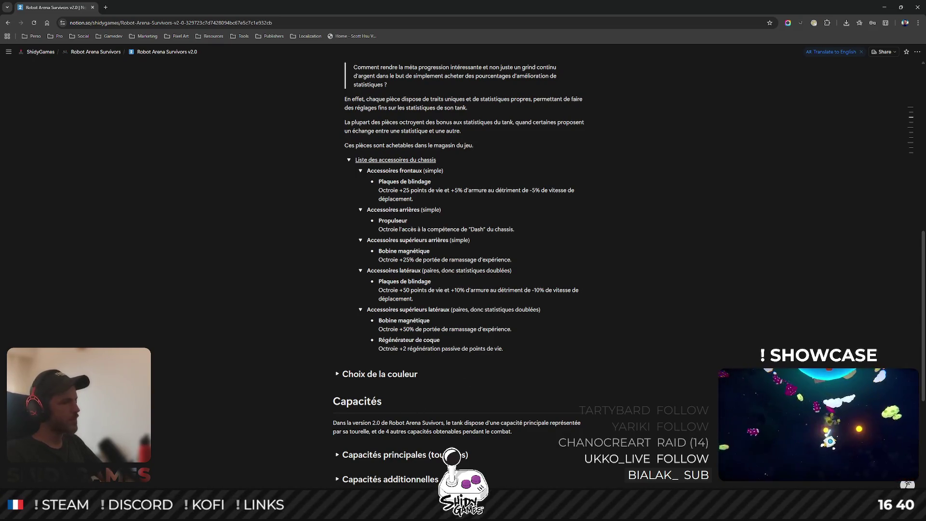
pyautogui.hotkey('alt', 'Tab')
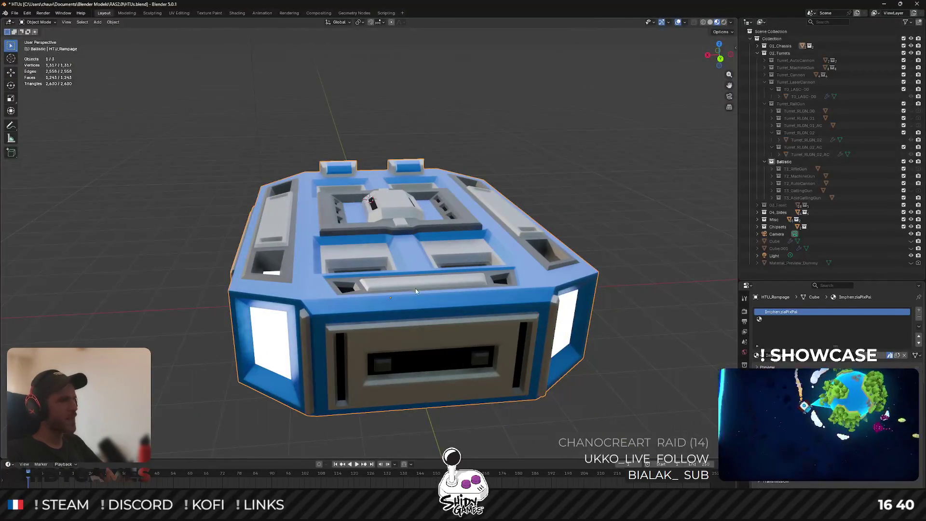
# Snap the 3D cursor to a chassis roof face and add a new cube there.
pyautogui.press('Tab')
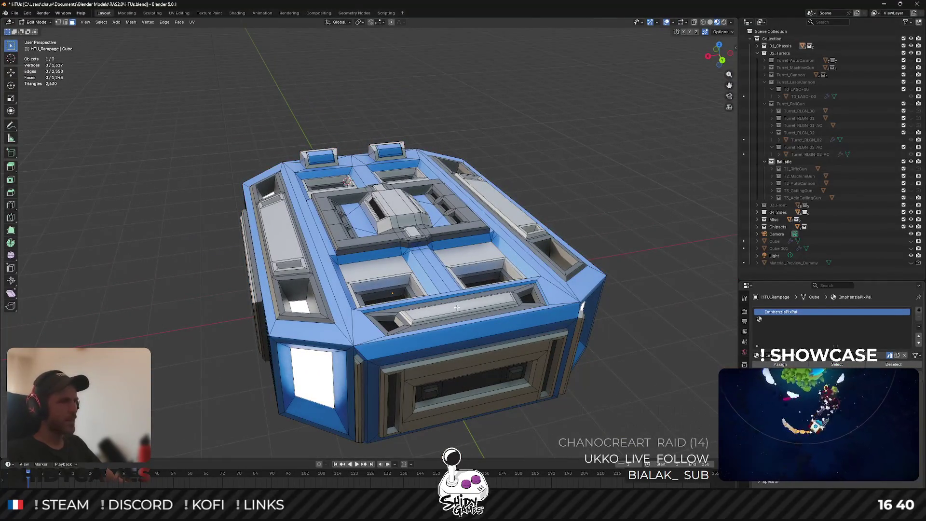
pyautogui.click(457, 307)
pyautogui.hotkey('shift', 's')
pyautogui.click(462, 335)
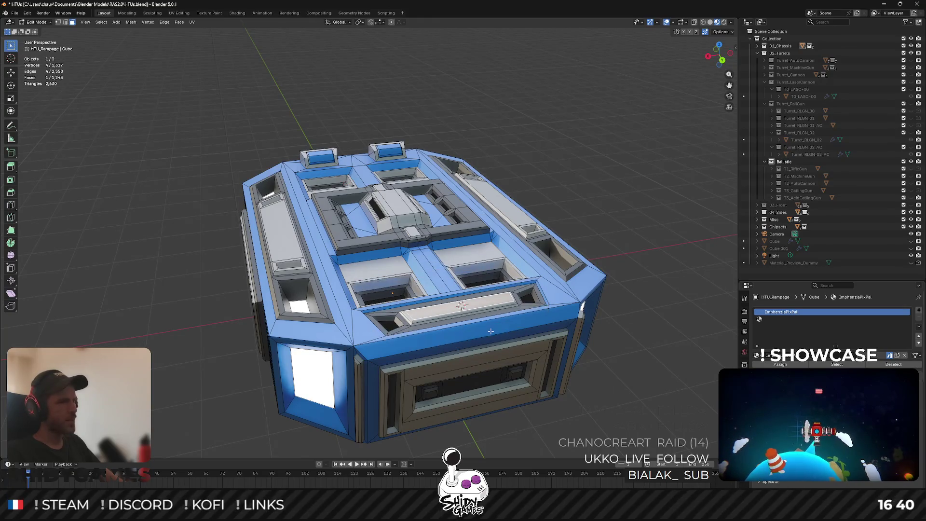
pyautogui.hotkey('shift', 'a')
pyautogui.click(478, 328)
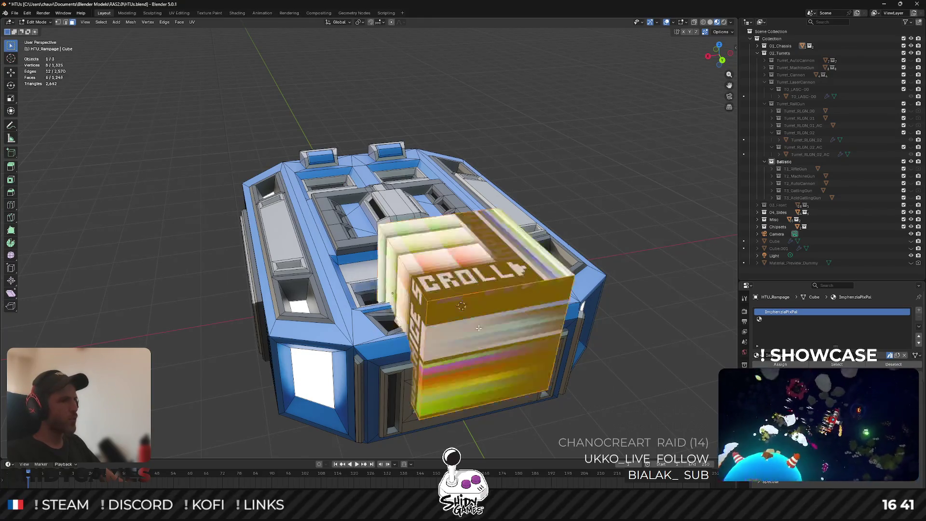
# Raise the cube above the chassis and lower its top face 0.8 m into a flat block.
pyautogui.click(722, 60)
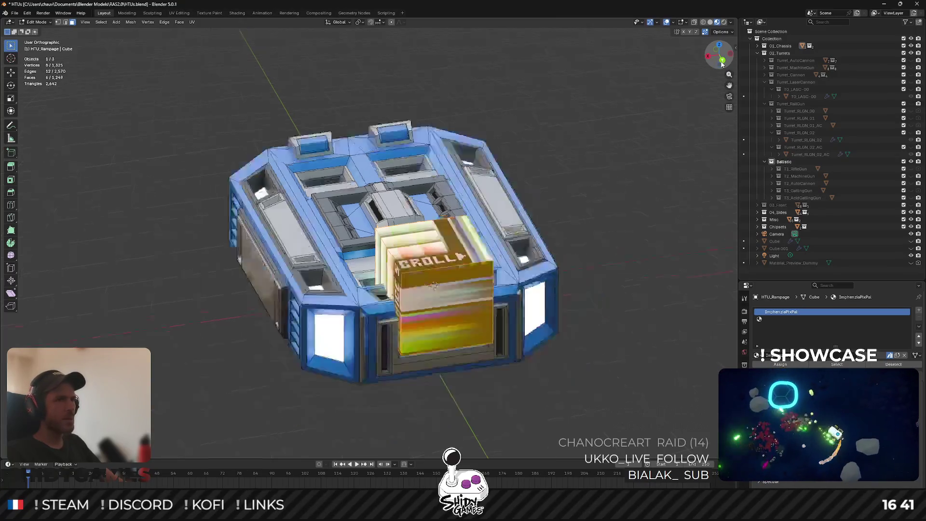
pyautogui.press('g')
pyautogui.press('z')
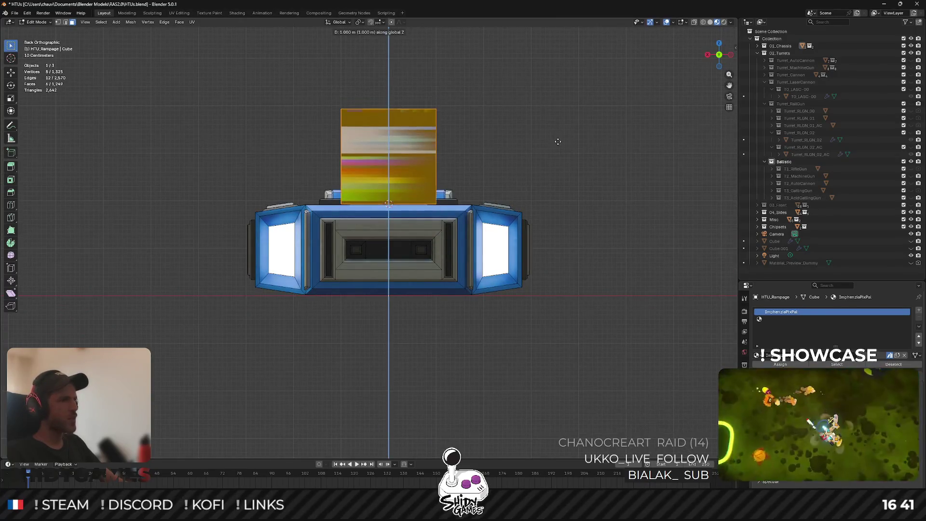
pyautogui.click(559, 139)
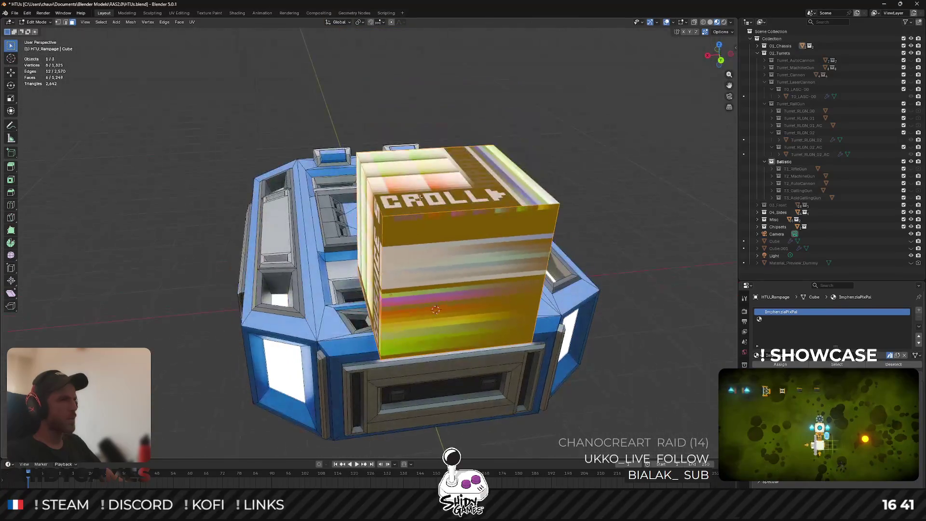
pyautogui.click(422, 198)
pyautogui.press('g')
pyautogui.press('z')
pyautogui.click(423, 279)
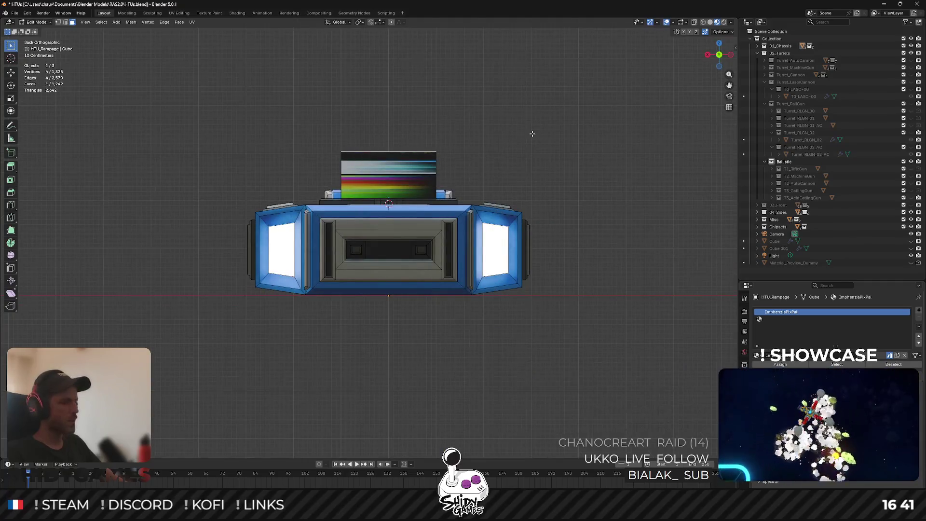
pyautogui.press('g')
pyautogui.press('z')
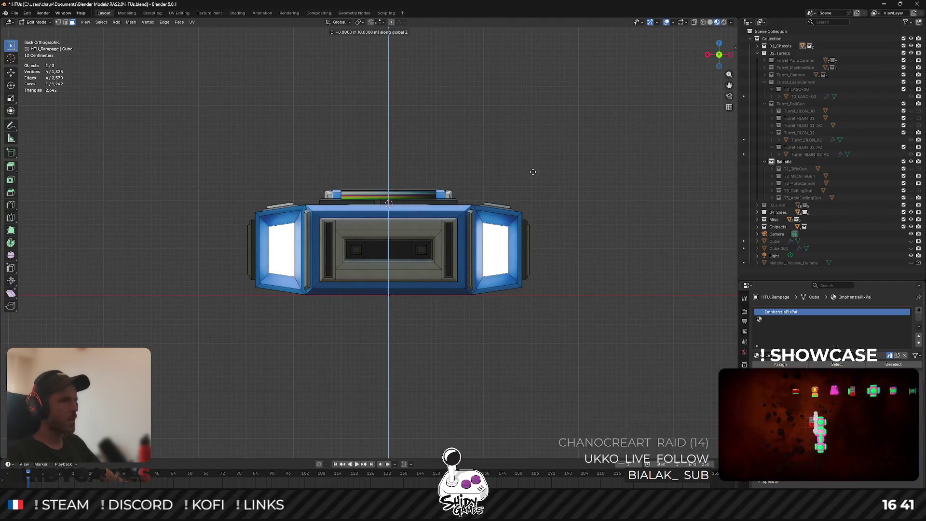
pyautogui.click(533, 172)
# Select the whole flat block and scale its depth along Y.
pyautogui.moveTo(719, 55); pyautogui.dragTo(693, 102)
pyautogui.hotkey('ctrl', 'l')
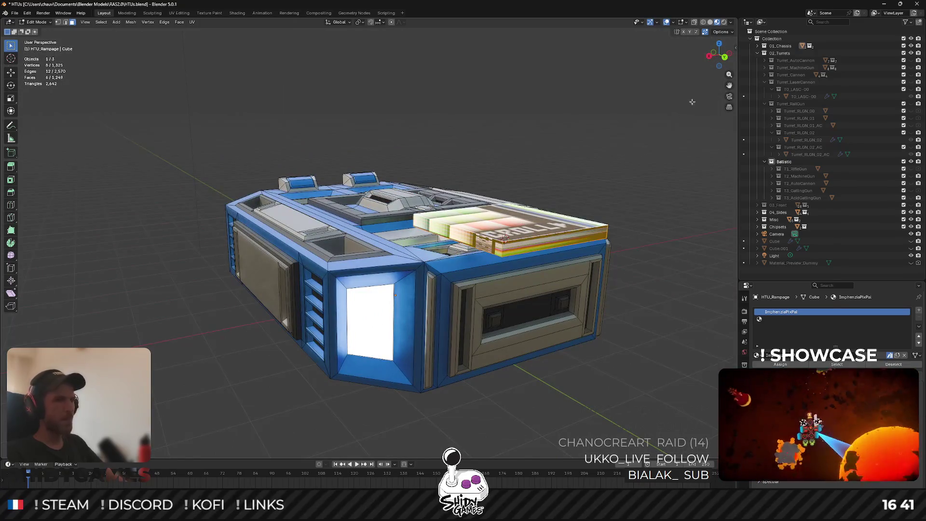
pyautogui.hotkey('alt', 'a')
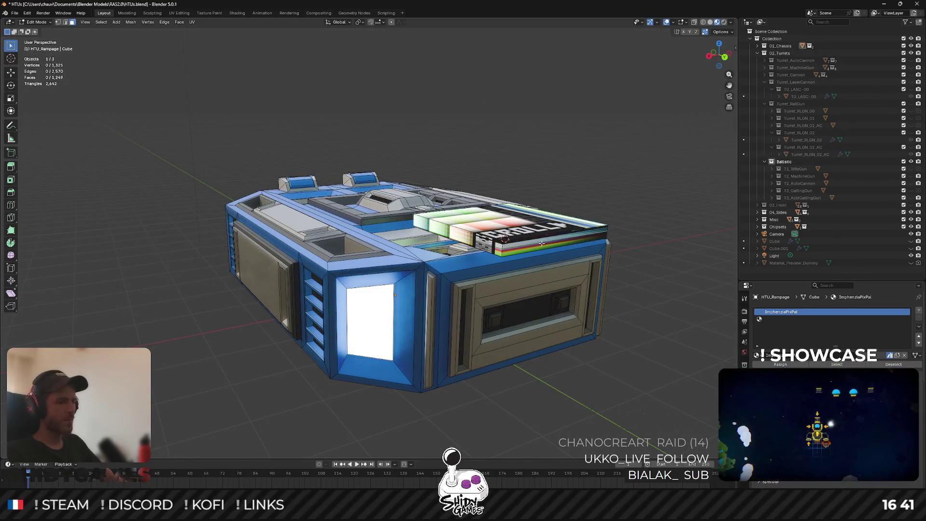
pyautogui.press('l')
pyautogui.click(708, 56)
pyautogui.press('s')
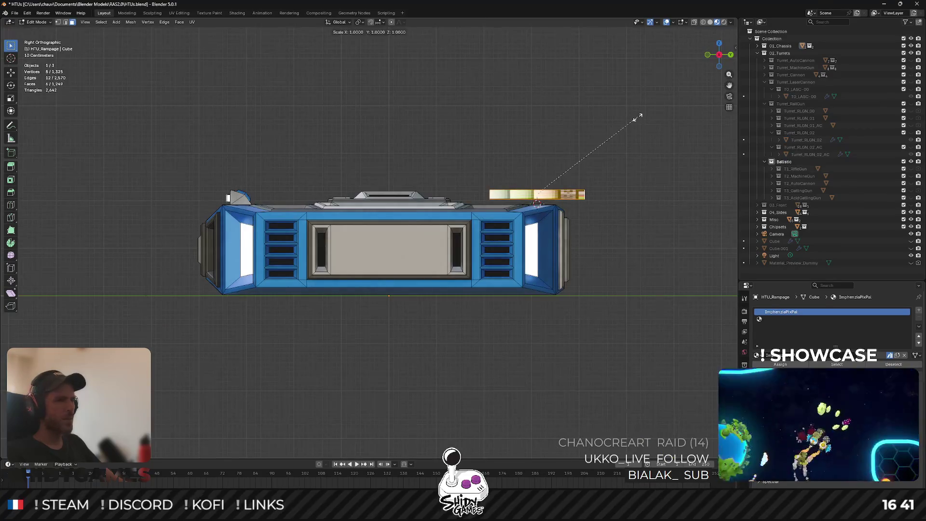
pyautogui.press('y')
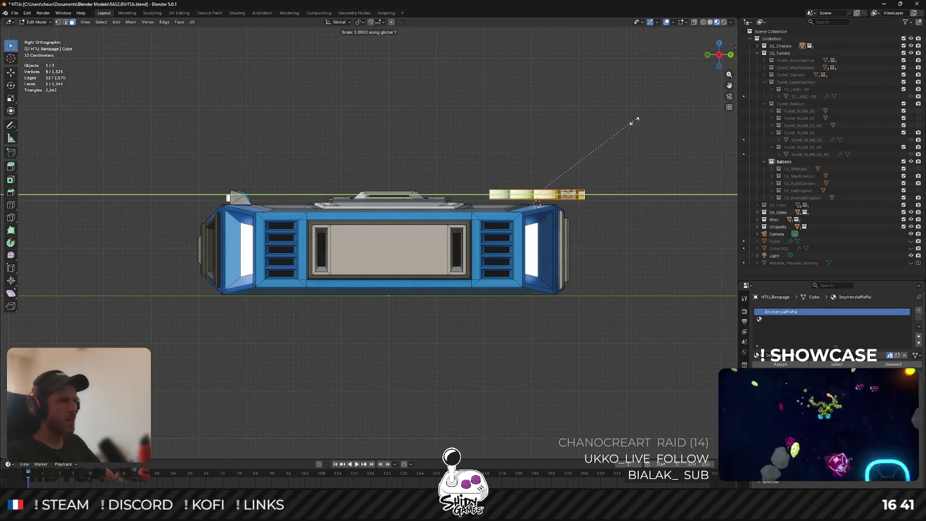
pyautogui.click(550, 181)
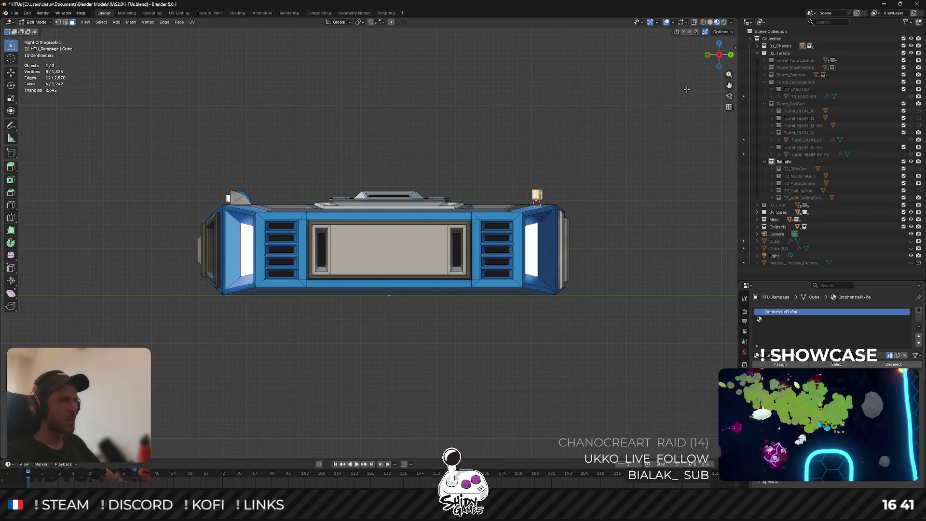
# Move the block vertically to a new height and scale its width along X.
pyautogui.press('g')
pyautogui.press('z')
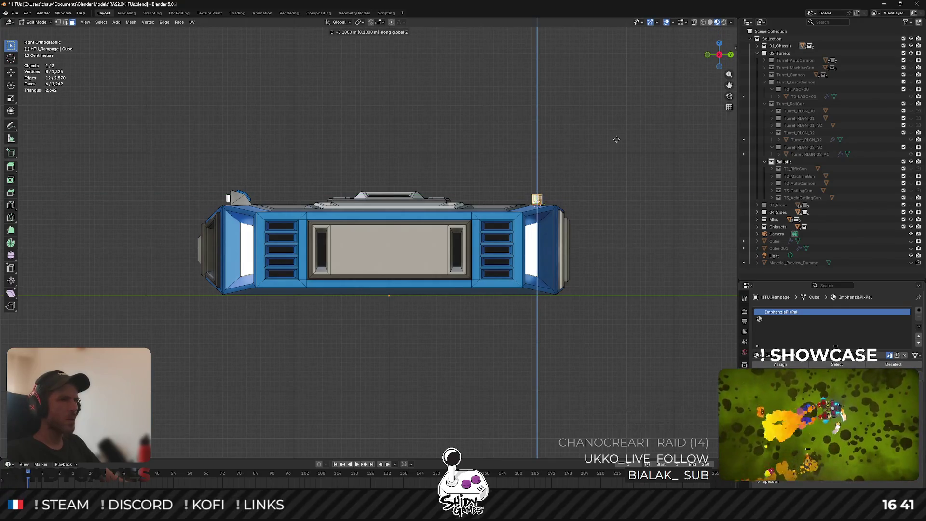
pyautogui.click(617, 140)
pyautogui.press('ctrl+KP_1')
pyautogui.press('s')
pyautogui.press('x')
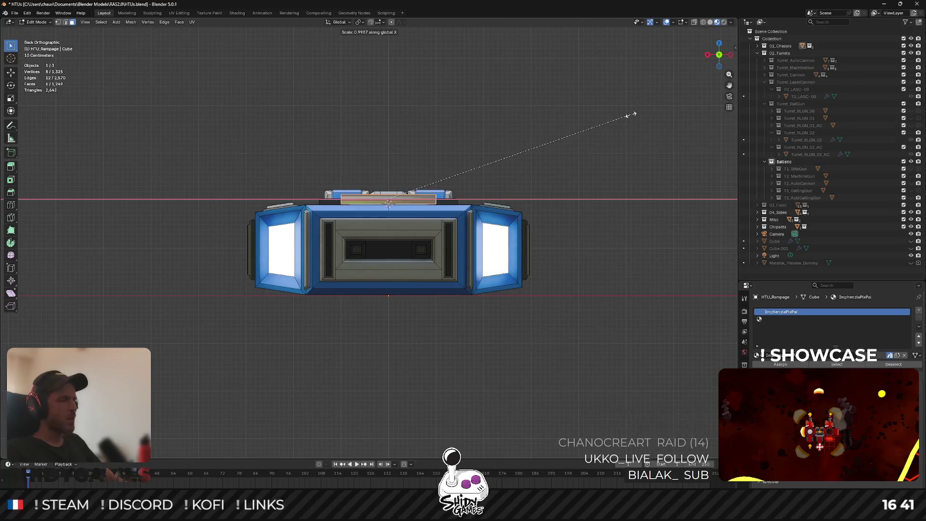
pyautogui.click(507, 173)
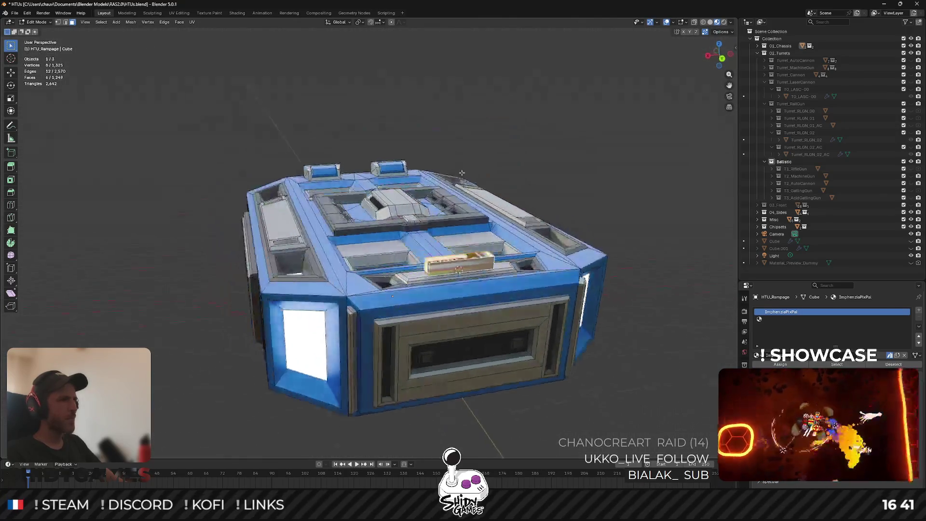
# Extrude the roof block's top face upward and enlarge it.
pyautogui.click(462, 256)
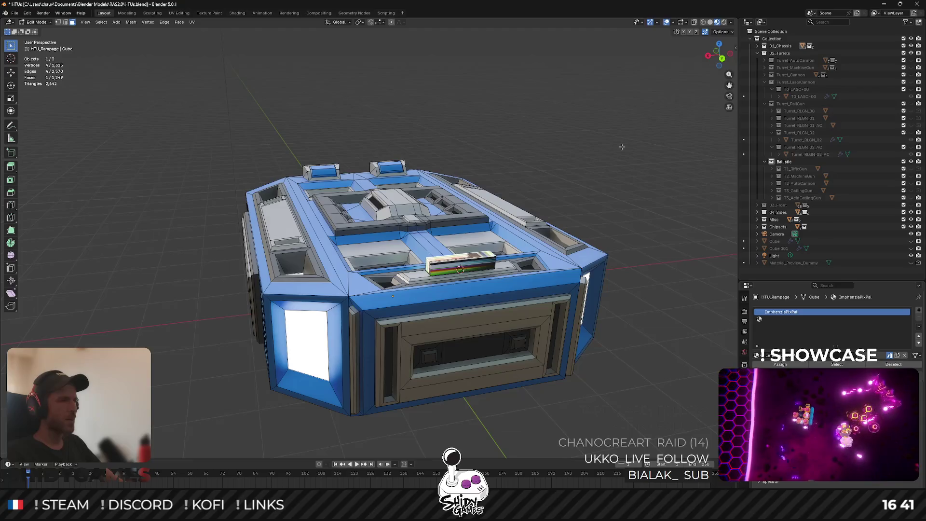
pyautogui.press('e')
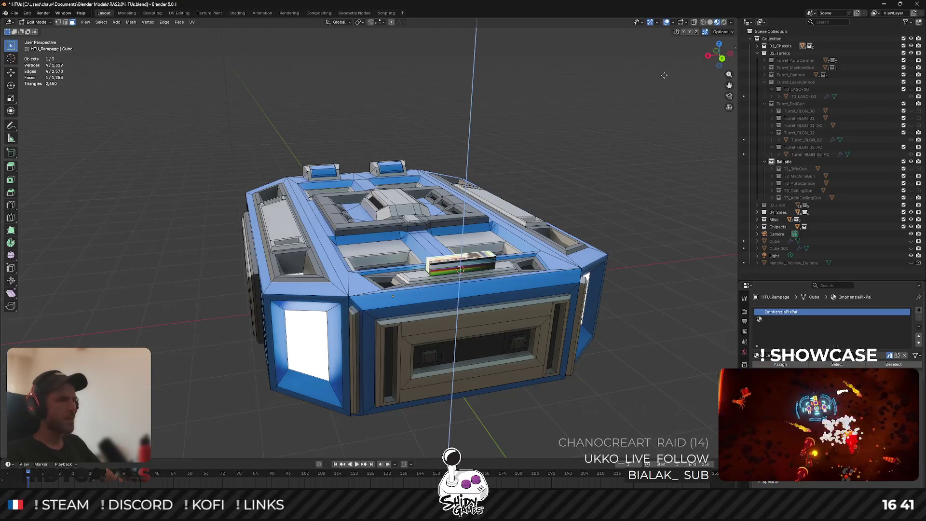
pyautogui.click(497, 174)
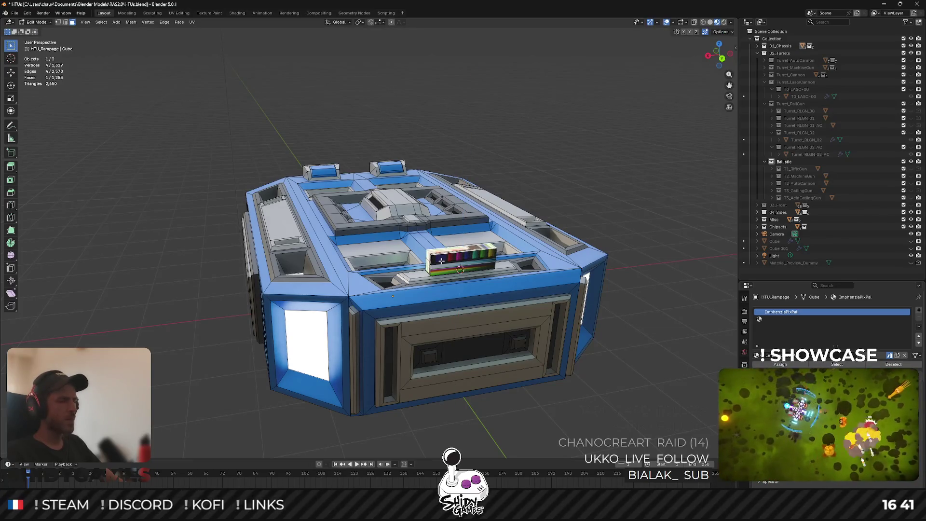
pyautogui.hotkey('ctrl', 'z')
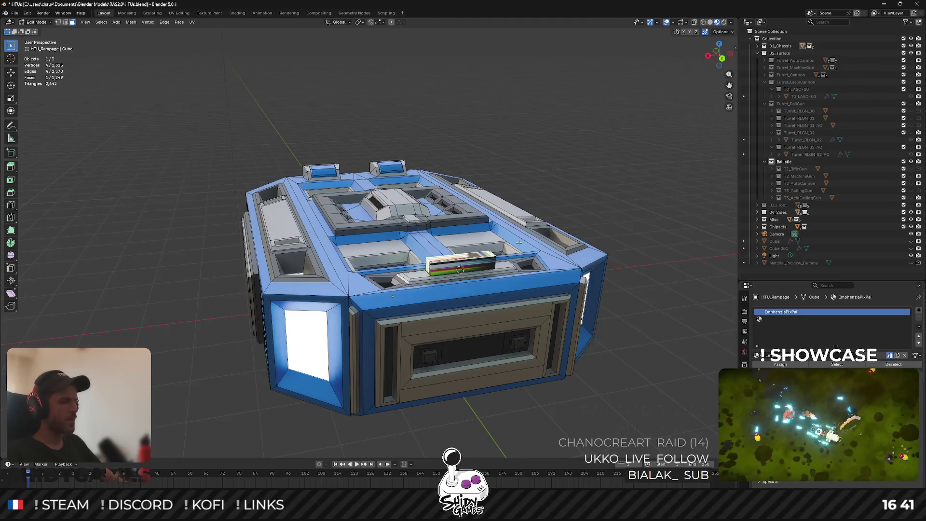
pyautogui.press('e')
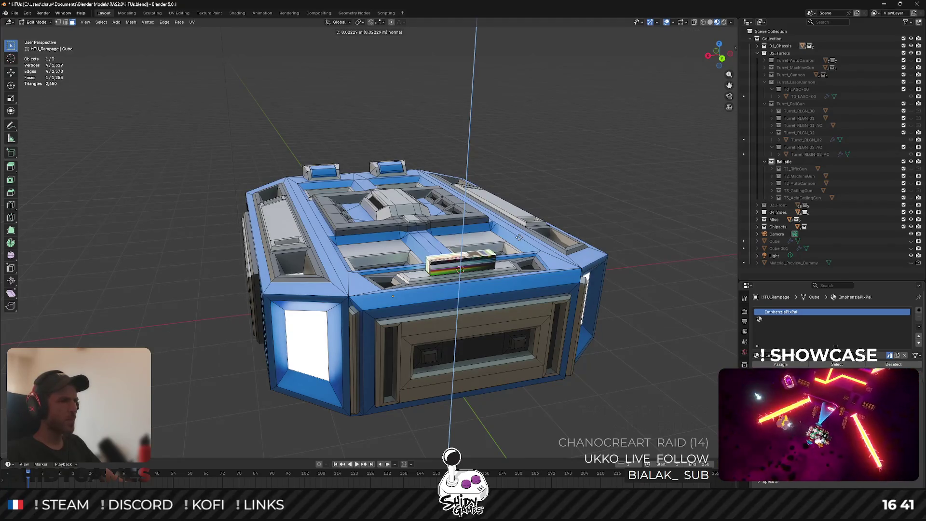
pyautogui.click(519, 237)
pyautogui.press('s')
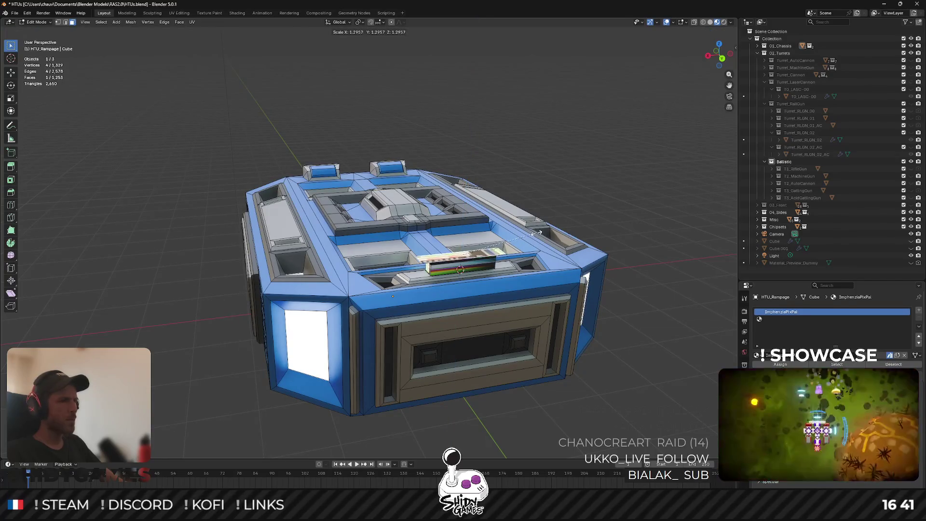
pyautogui.click(540, 232)
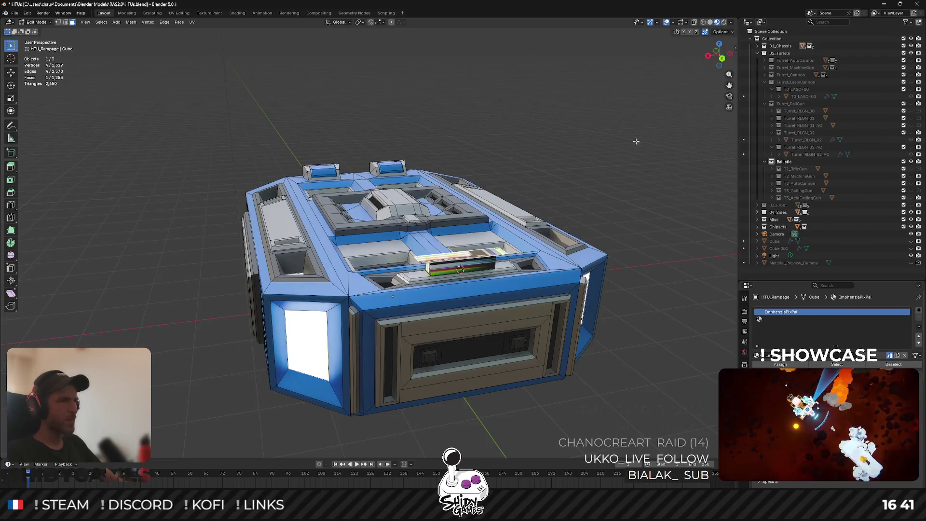
# Widen the top face from the back view, reposition it, and extrude it outward.
pyautogui.click(723, 59)
pyautogui.press('s')
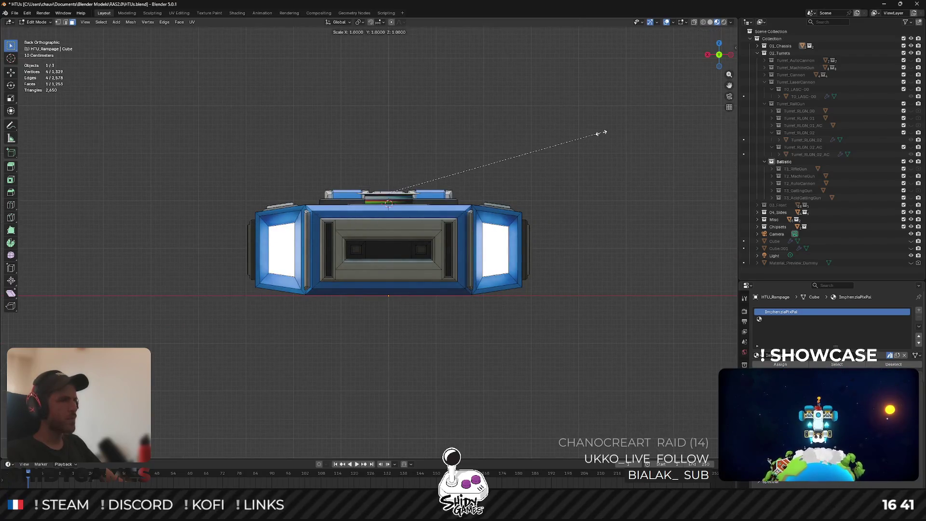
pyautogui.click(297, 84)
pyautogui.moveTo(297, 84)
pyautogui.mouseDown()
pyautogui.moveTo(357, 154)
pyautogui.moveTo(359, 129)
pyautogui.mouseUp()
pyautogui.press('g')
pyautogui.click(360, 126)
pyautogui.press('e')
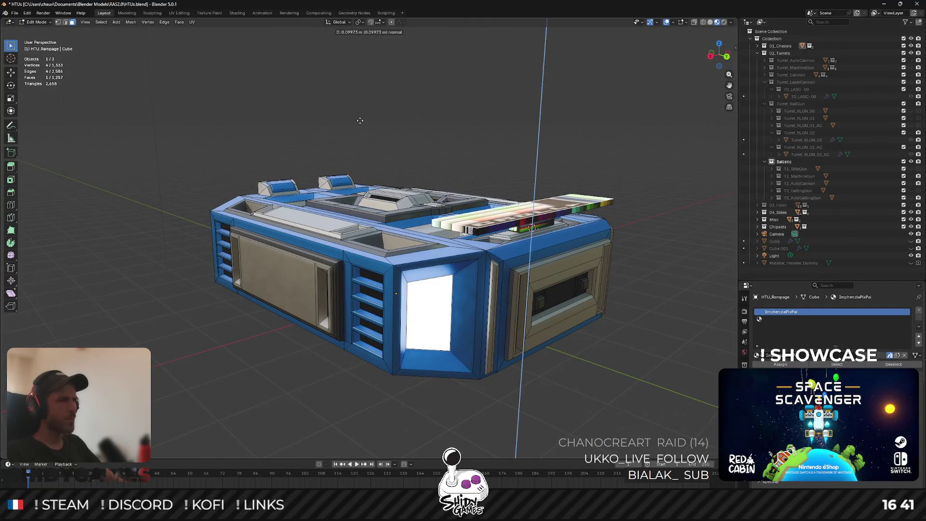
# Confirm the panel extrusion and extrude the panel's end faces in place.
pyautogui.click(360, 121)
pyautogui.moveTo(359, 120)
pyautogui.mouseDown()
pyautogui.moveTo(420, 183)
pyautogui.moveTo(397, 144)
pyautogui.moveTo(376, 137)
pyautogui.mouseUp()
pyautogui.press('Tab')
pyautogui.press('Tab')
pyautogui.moveTo(396, 192)
pyautogui.mouseDown()
pyautogui.moveTo(420, 199)
pyautogui.moveTo(429, 231)
pyautogui.moveTo(420, 240)
pyautogui.mouseUp()
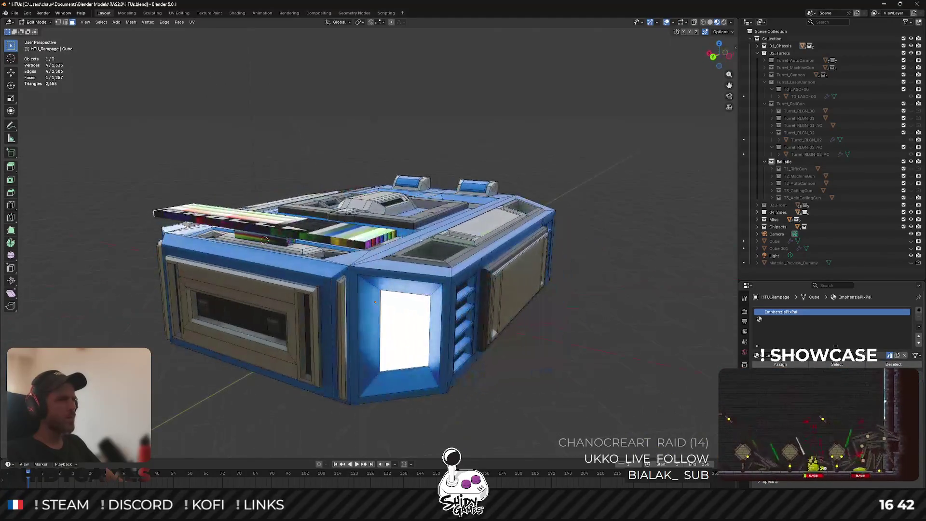
pyautogui.press('s')
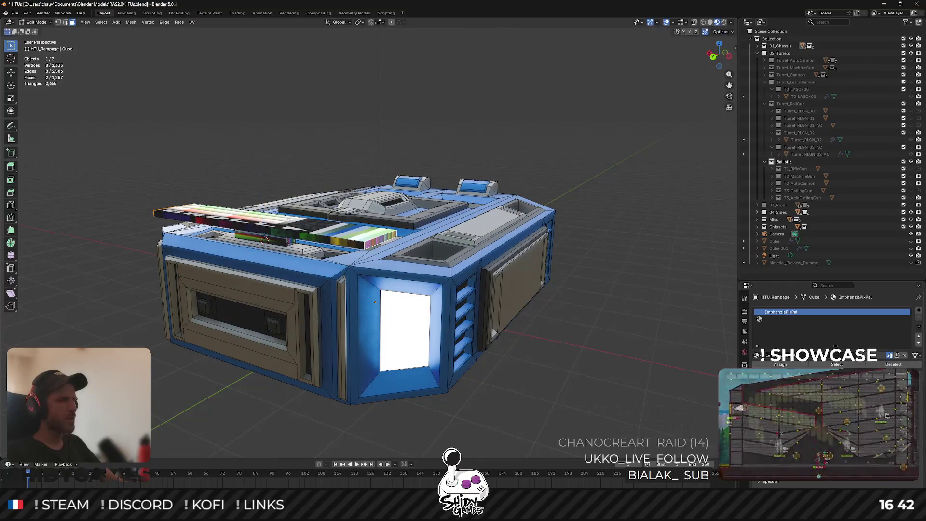
pyautogui.rightClick(480, 194)
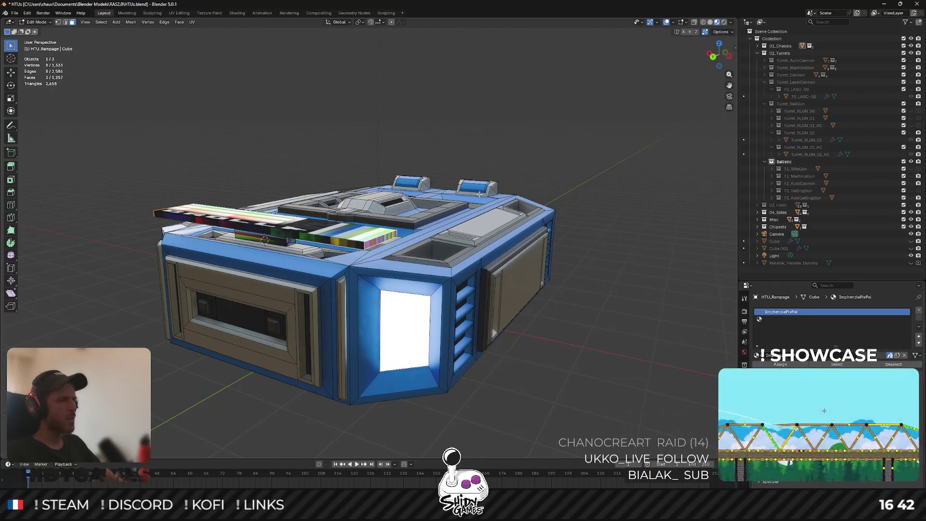
pyautogui.press('e')
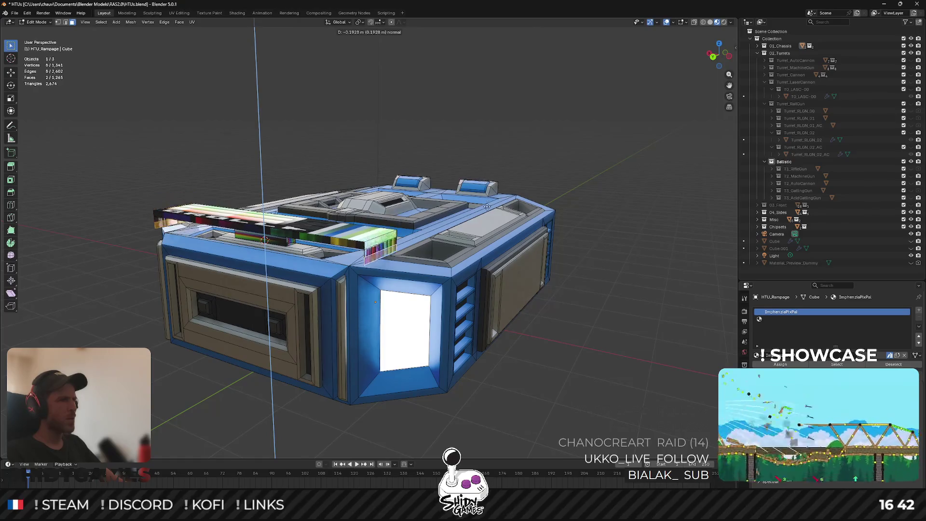
pyautogui.rightClick(485, 197)
# Stretch the panel's end pieces upward along Z.
pyautogui.click(485, 197)
pyautogui.press('s')
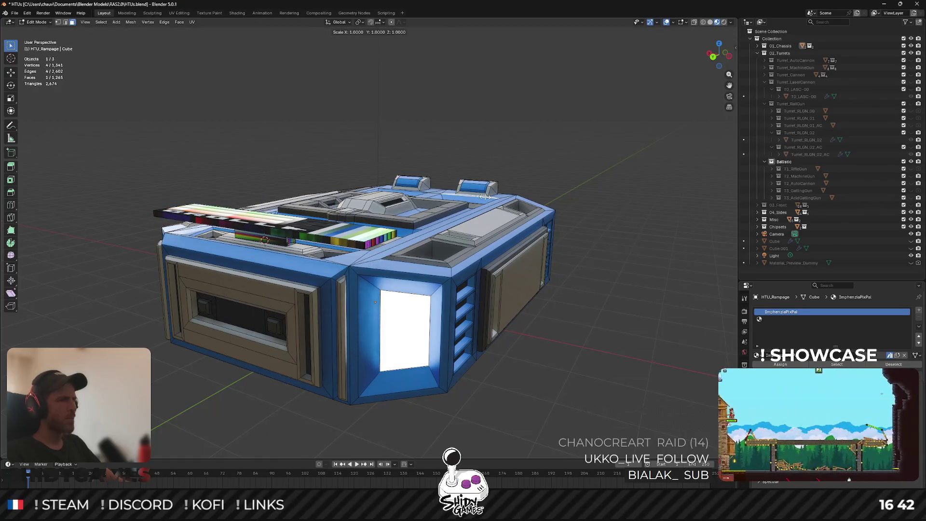
pyautogui.rightClick(485, 197)
pyautogui.hotkey('ctrl', 'z')
pyautogui.press('s')
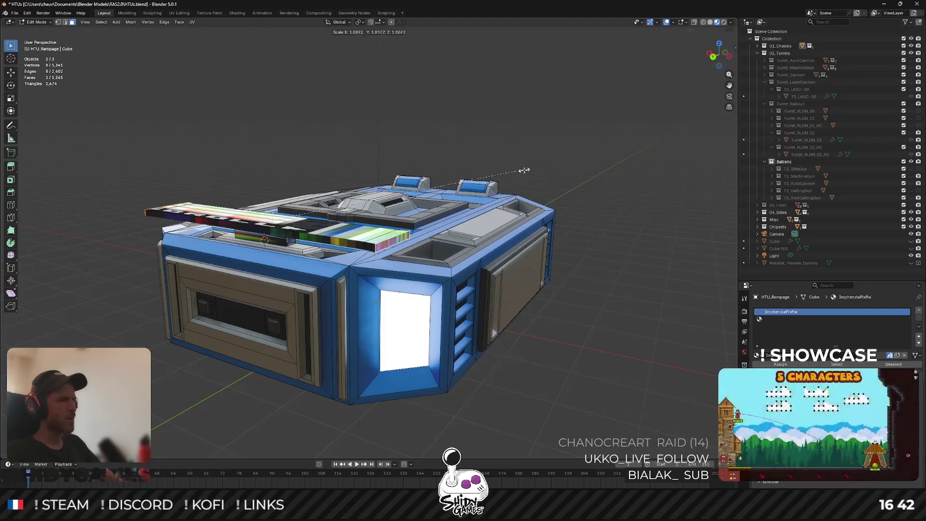
pyautogui.hotkey('shift', 'x')
pyautogui.press('z')
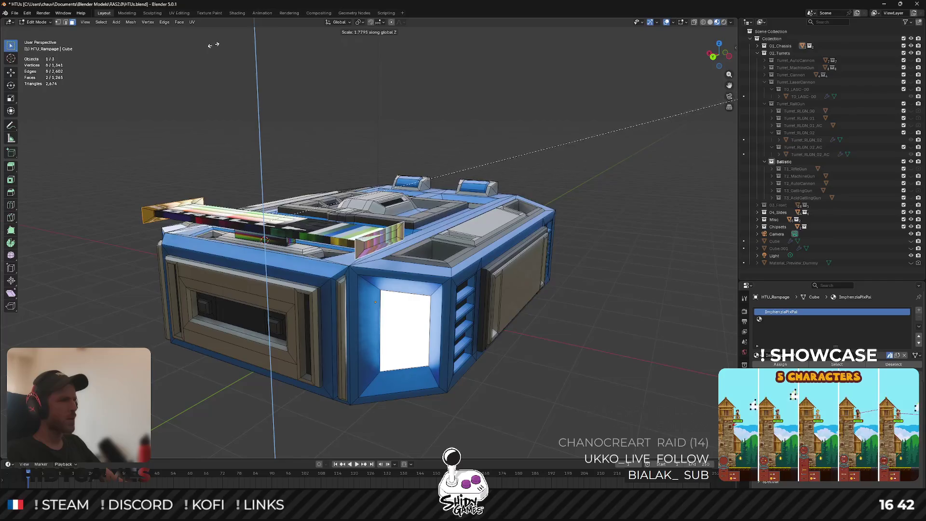
pyautogui.click(216, 58)
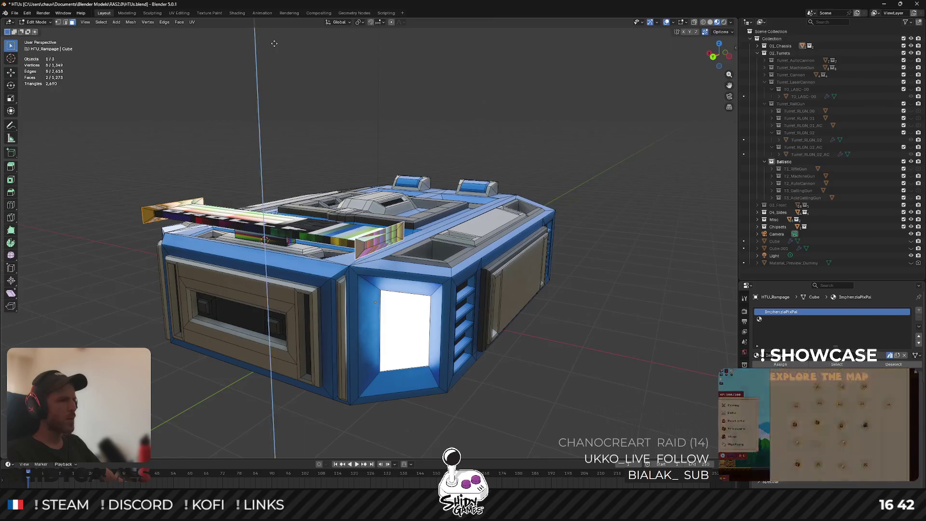
# Thin the end pieces along X into narrow end plates.
pyautogui.press('s')
pyautogui.press('x')
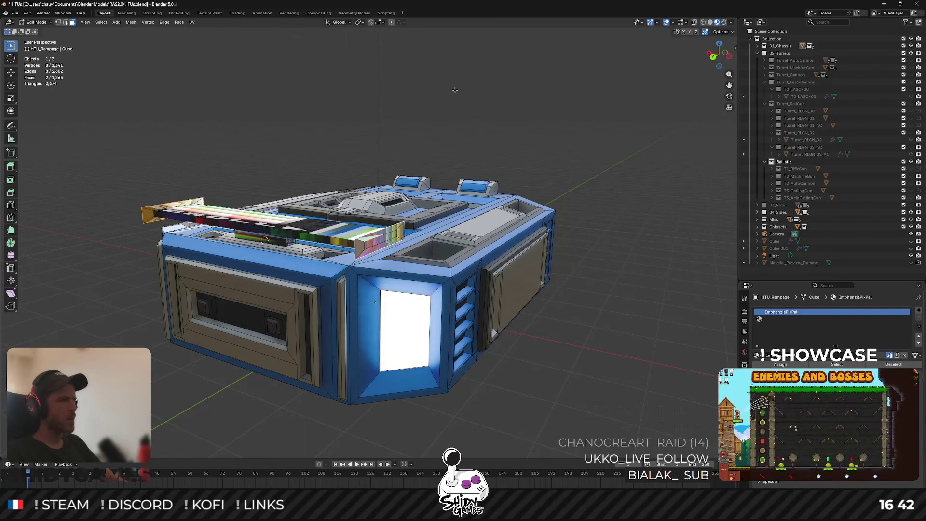
pyautogui.click(516, 115)
pyautogui.press('e')
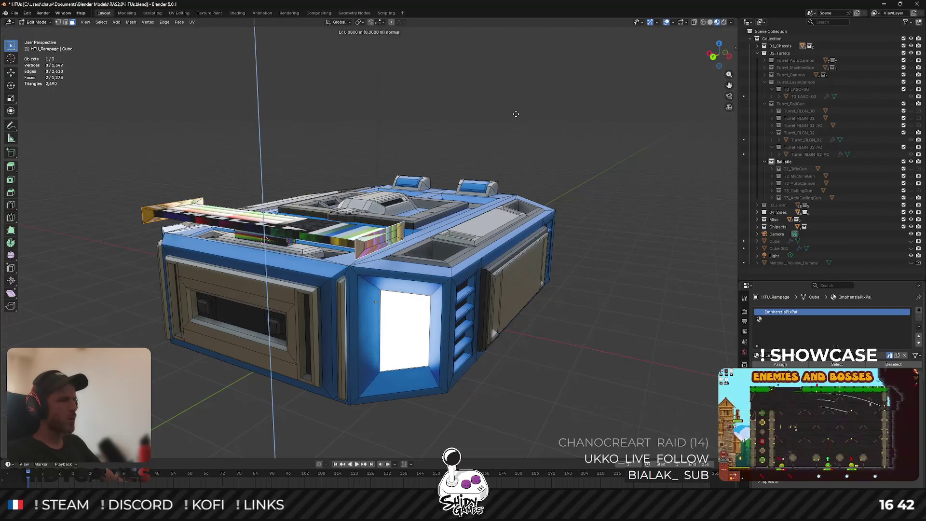
pyautogui.press('Escape')
pyautogui.hotkey('ctrl', 'z')
pyautogui.press('s')
pyautogui.press('x')
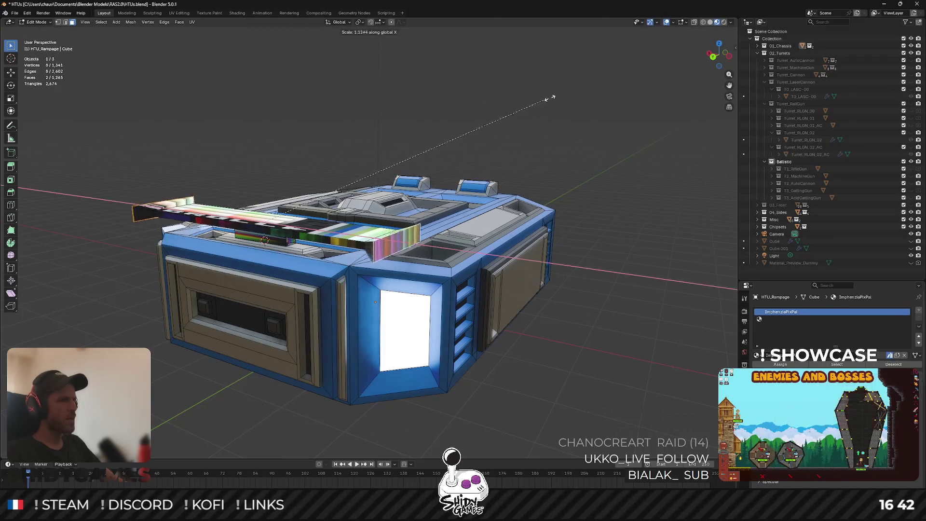
pyautogui.click(550, 124)
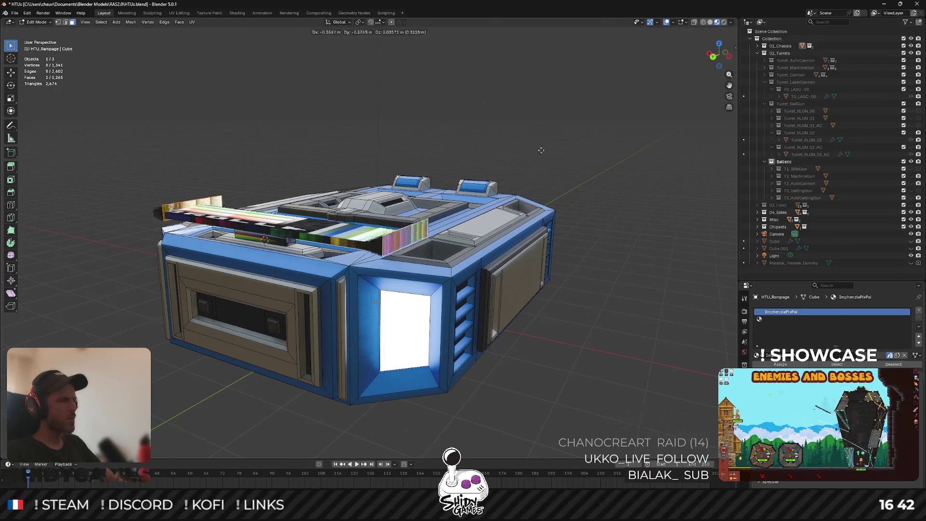
pyautogui.scroll(1, 489, 182)
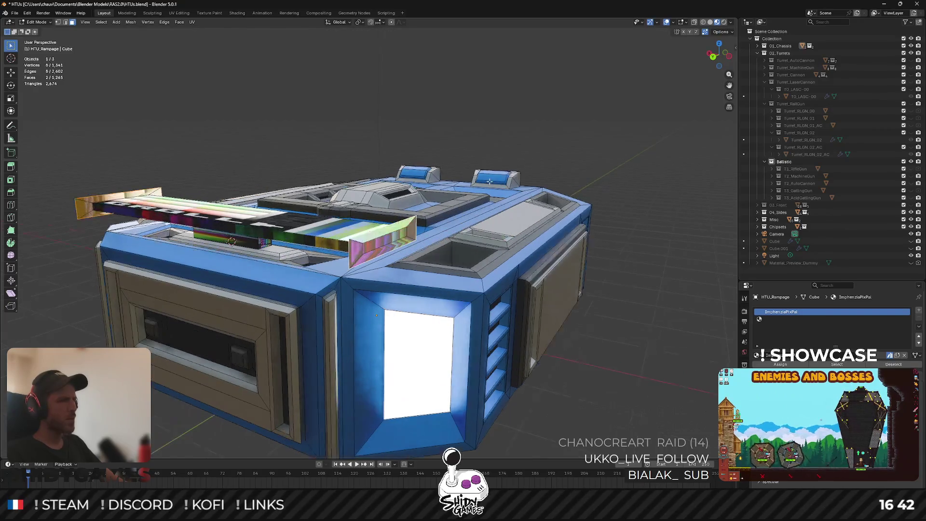
# Re-extrude the end plates and resize them.
pyautogui.press('e')
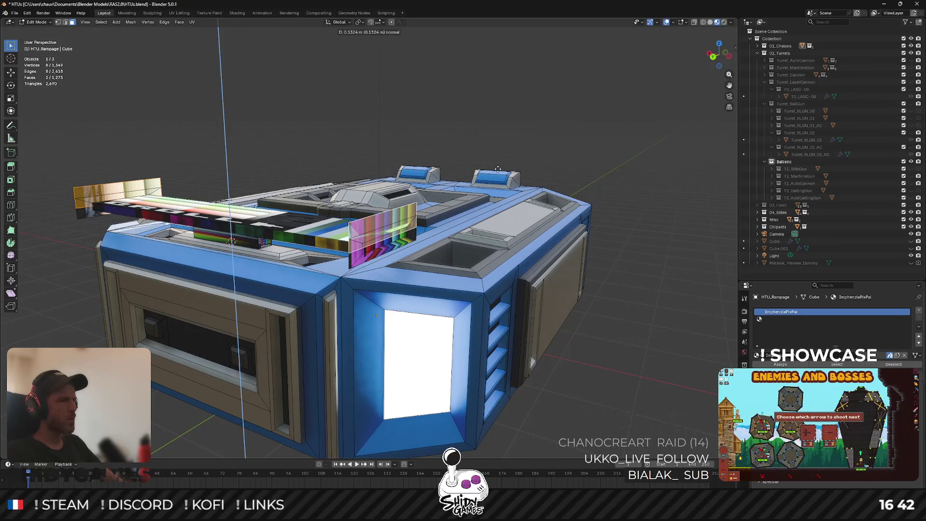
pyautogui.click(498, 169)
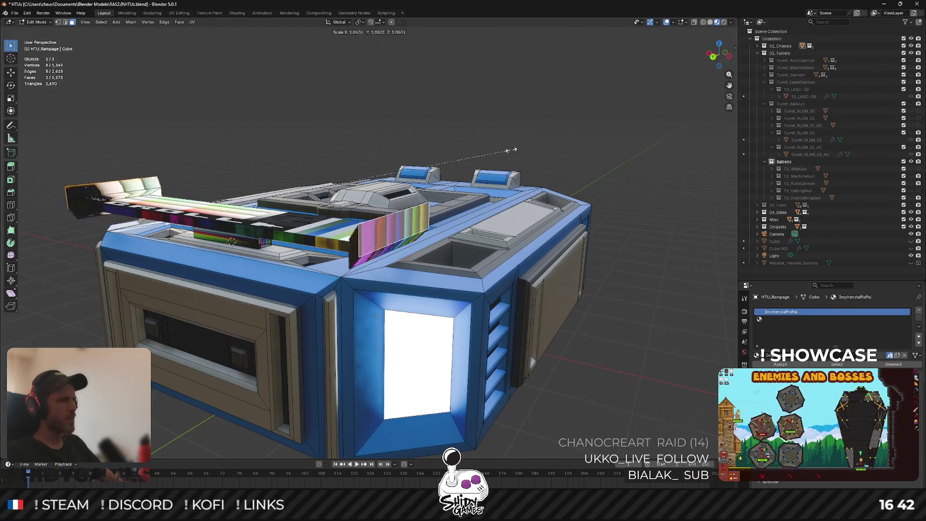
pyautogui.hotkey('ctrl', 'z')
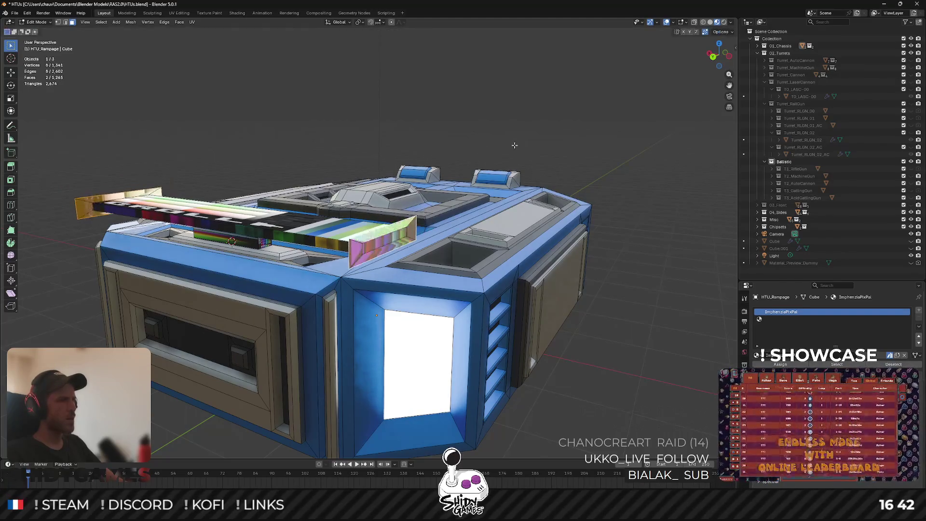
pyautogui.press('e')
pyautogui.press('Escape')
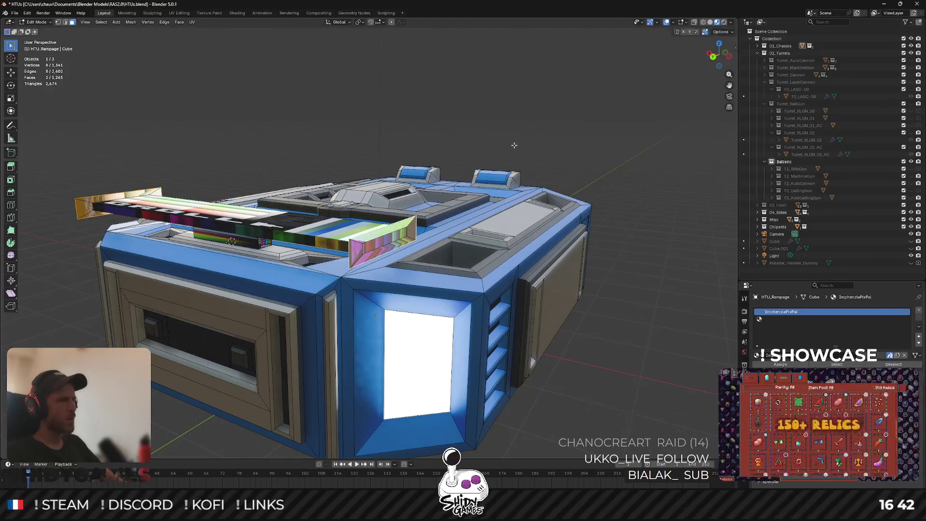
pyautogui.press('s')
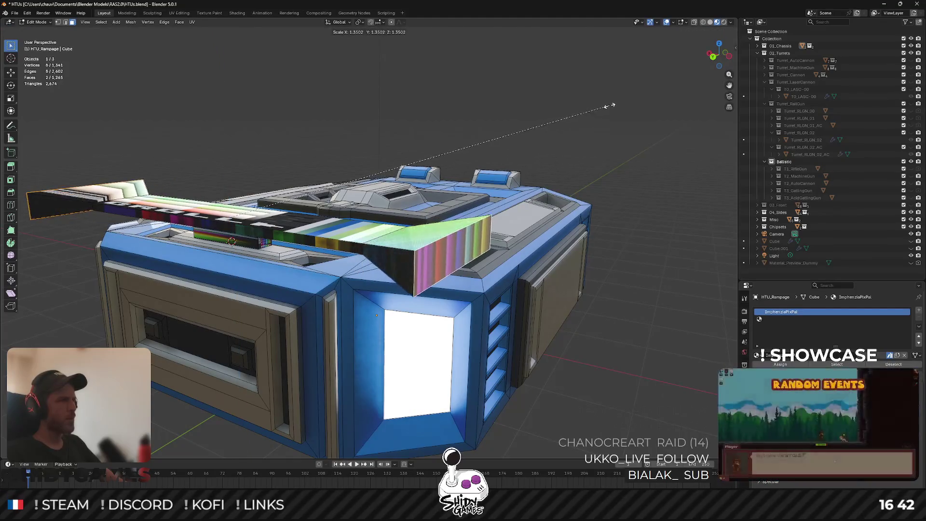
pyautogui.click(609, 106)
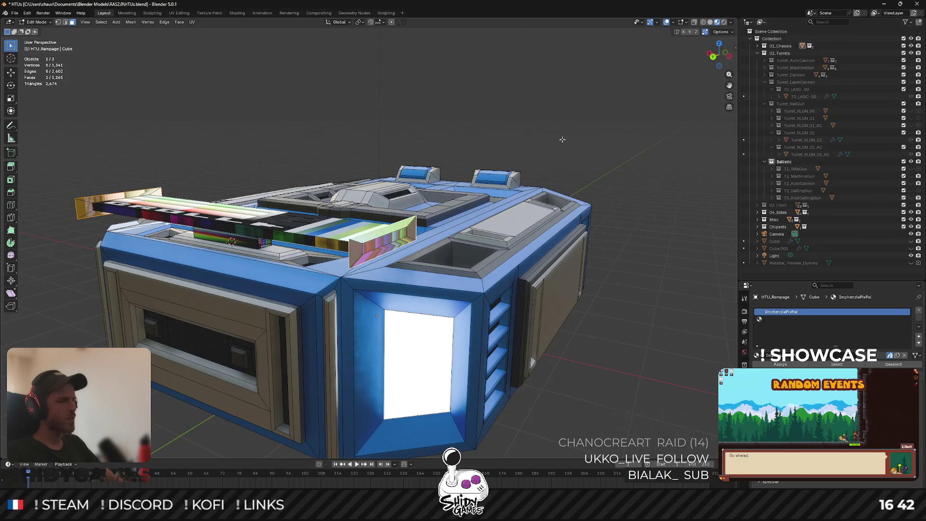
# Inset the panel faces and push them along their normals with Shrink/Fatten.
pyautogui.press('i')
pyautogui.click(566, 123)
pyautogui.hotkey('alt', 's')
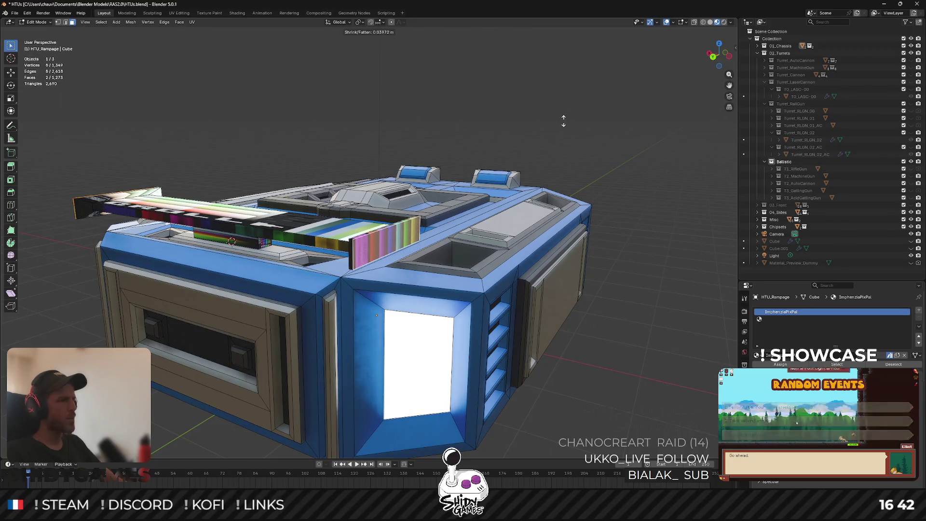
pyautogui.click(564, 120)
# Select the face loops at both ends of the spoiler bar.
pyautogui.moveTo(506, 156); pyautogui.dragTo(549, 245)
pyautogui.press('l')
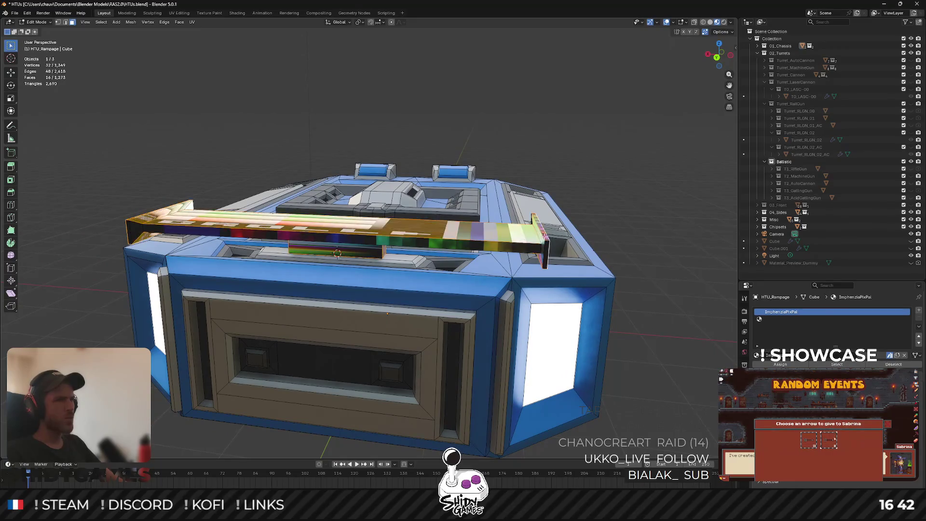
pyautogui.hotkey('shift', 'l')
pyautogui.moveTo(386, 314); pyautogui.dragTo(396, 310)
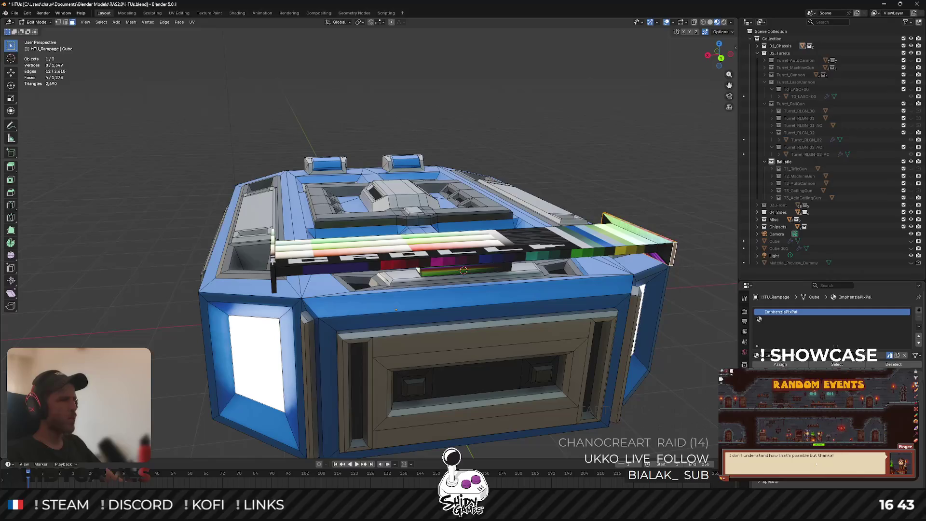
pyautogui.hotkey('ctrl', 'l')
pyautogui.hotkey('ctrl', 'z')
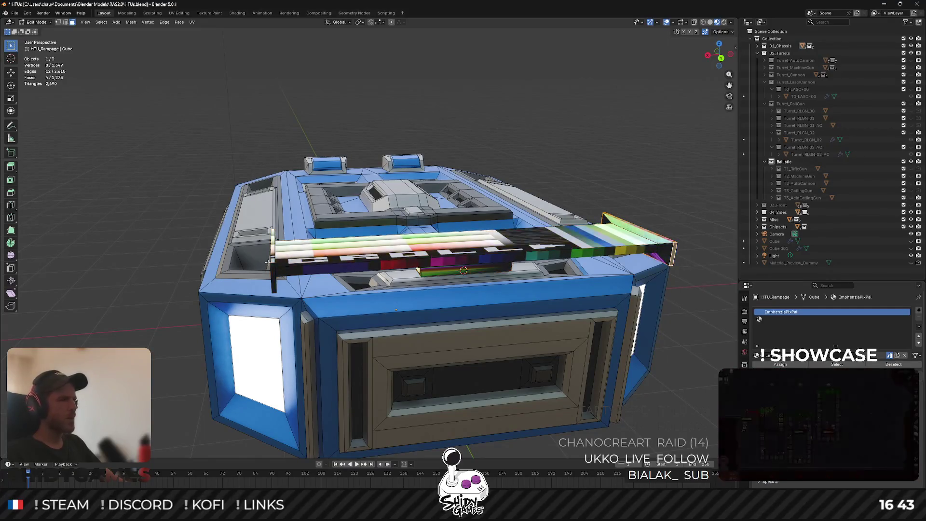
pyautogui.scroll(2, 218, 273)
pyautogui.keyDown('alt'); pyautogui.keyDown('shift'); pyautogui.click(118, 312); pyautogui.keyUp('shift'); pyautogui.keyUp('alt')
pyautogui.scroll(-3, 531, 160)
pyautogui.moveTo(532, 159); pyautogui.dragTo(599, 154)
# Scale the bar's end faces along Z into tall upright plates.
pyautogui.press('s')
pyautogui.press('z')
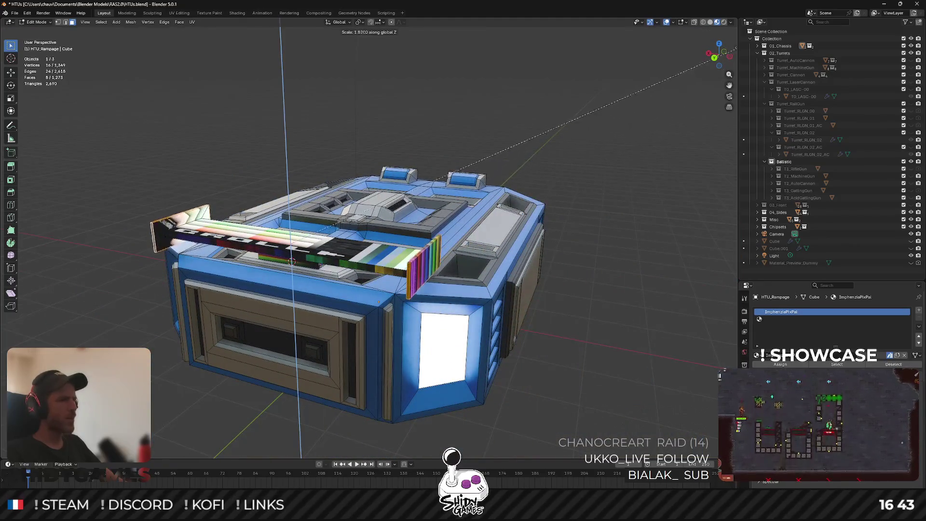
pyautogui.press('Return')
pyautogui.moveTo(422, 92)
pyautogui.mouseDown()
pyautogui.moveTo(465, 118)
pyautogui.moveTo(413, 112)
pyautogui.moveTo(470, 200)
pyautogui.mouseUp()
# Select the bar object on its own and re-enter Edit Mode.
pyautogui.press('Tab')
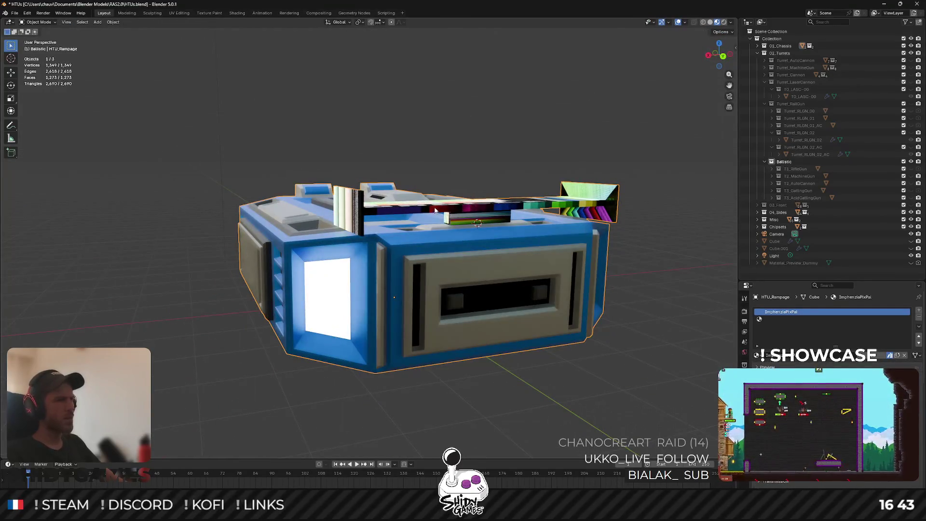
pyautogui.click(435, 210)
pyautogui.press('Tab')
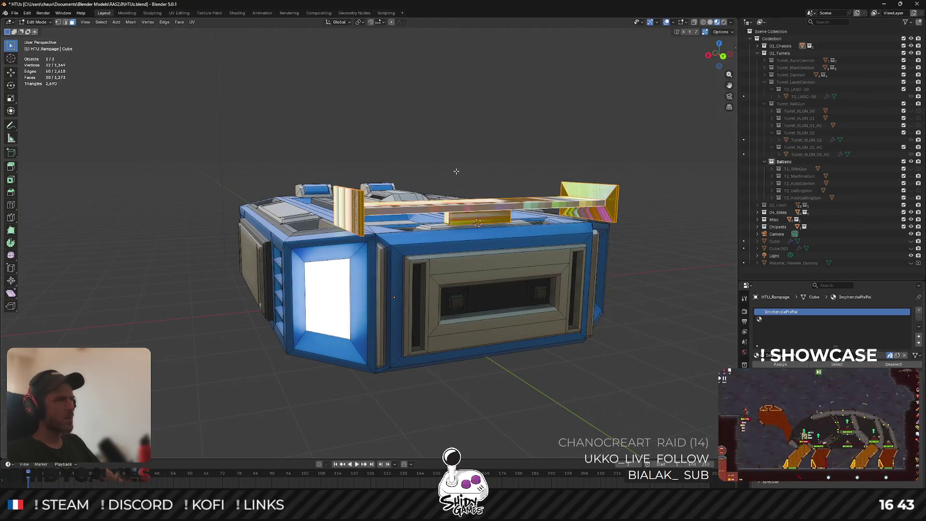
pyautogui.moveTo(456, 172); pyautogui.dragTo(478, 188)
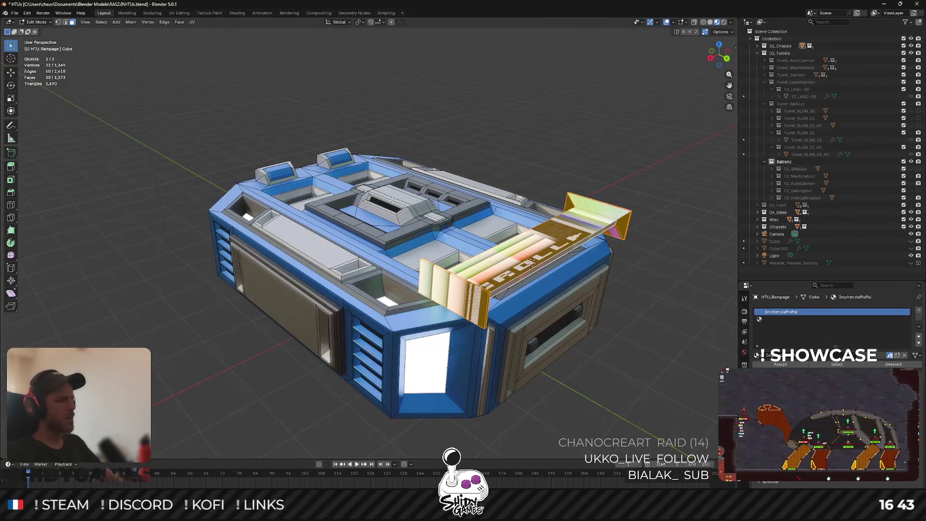
# Smart UV Project the spoiler and shrink its UV islands onto a palette swatch.
pyautogui.press('u')
pyautogui.click(379, 226)
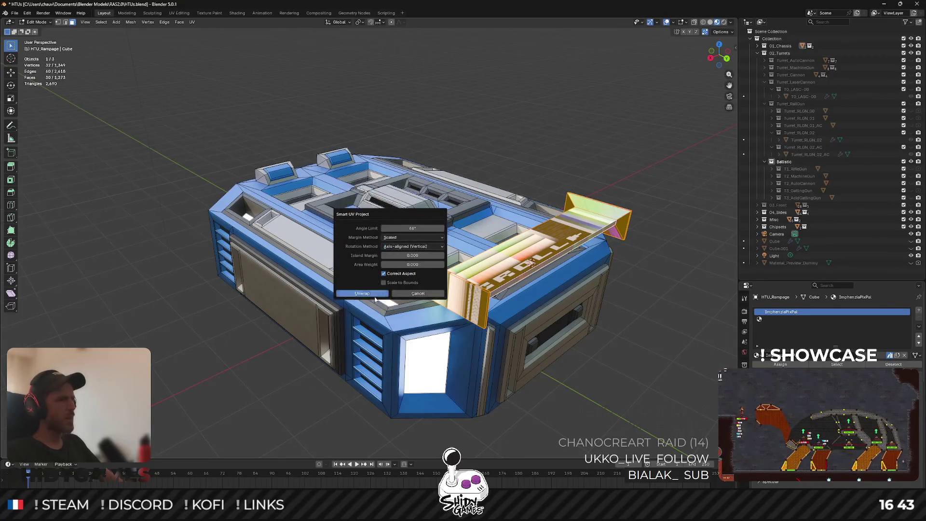
pyautogui.click(375, 295)
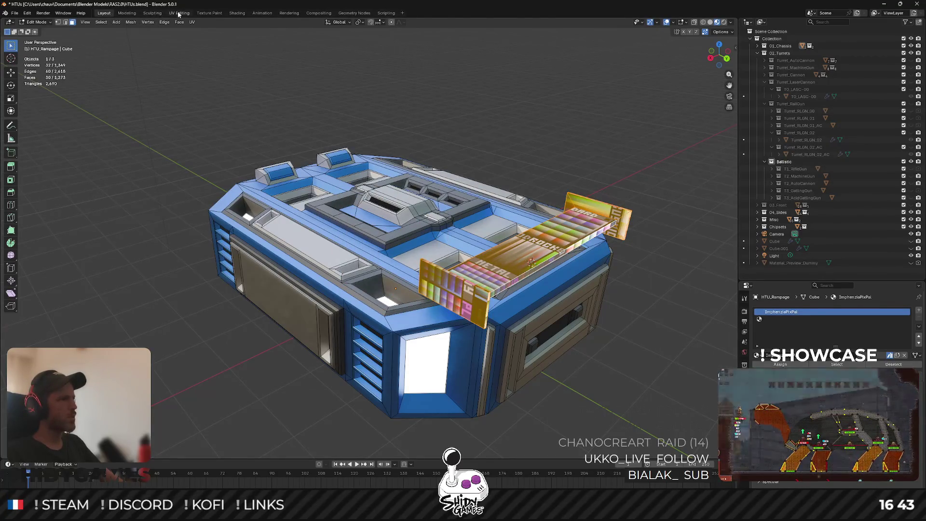
pyautogui.click(179, 13)
pyautogui.press('a')
pyautogui.press('s')
pyautogui.press('g')
pyautogui.click(152, 331)
# Shift the UV cluster onto a dark swatch and return to the Layout workspace.
pyautogui.scroll(6, 153, 331)
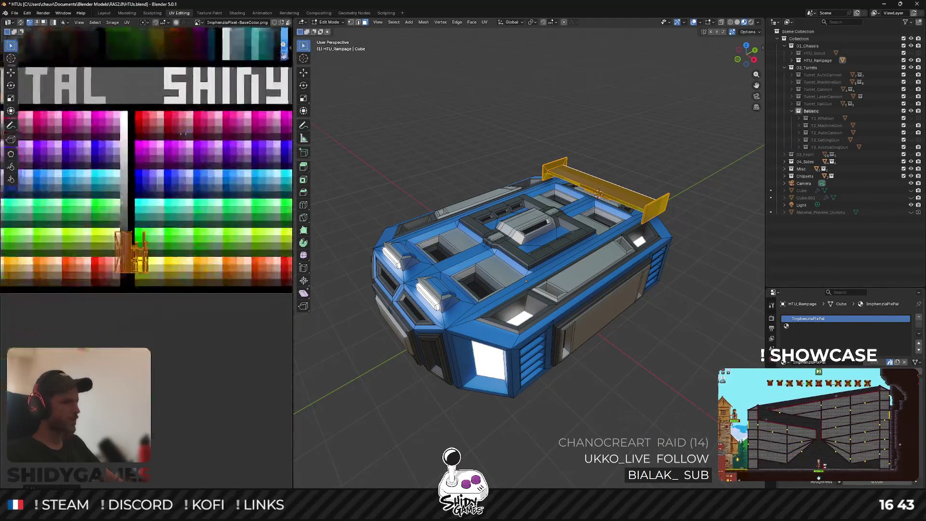
pyautogui.scroll(4, 144, 270)
pyautogui.press('g')
pyautogui.click(112, 255)
pyautogui.press('Tab')
pyautogui.moveTo(531, 169)
pyautogui.mouseDown()
pyautogui.moveTo(558, 151)
pyautogui.moveTo(567, 167)
pyautogui.moveTo(464, 159)
pyautogui.mouseUp()
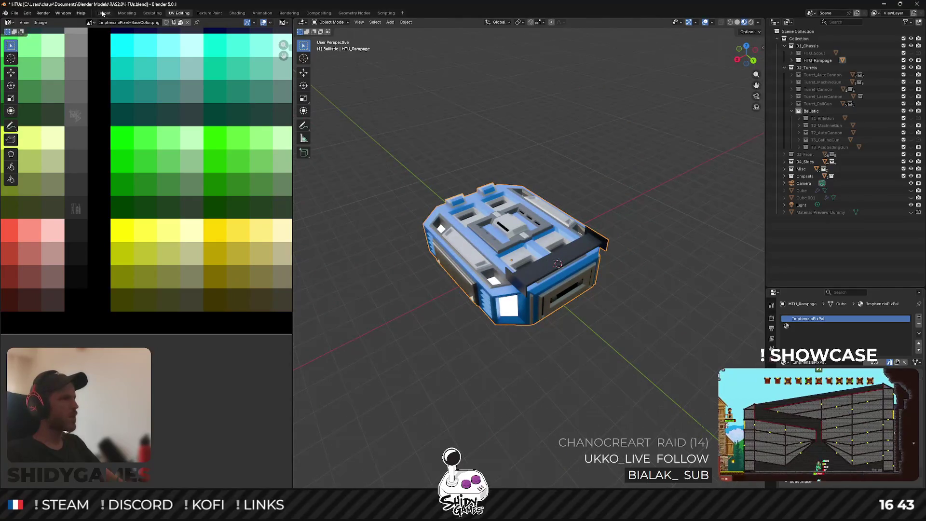
pyautogui.click(103, 13)
pyautogui.moveTo(535, 157)
pyautogui.mouseDown()
pyautogui.moveTo(373, 135)
pyautogui.moveTo(412, 165)
pyautogui.moveTo(441, 149)
pyautogui.mouseUp()
# In back view with X-ray off, deselect the central face under the wing and trial a vertical move.
pyautogui.press('Tab')
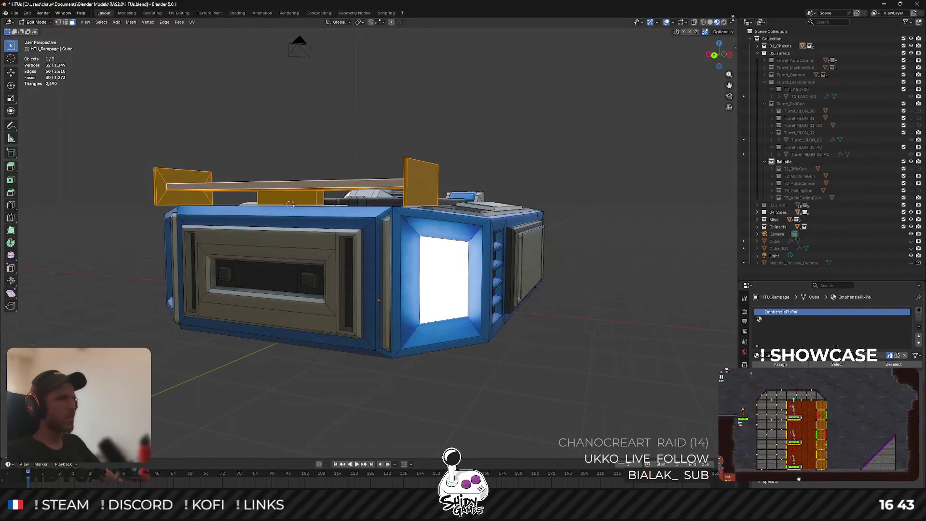
pyautogui.click(714, 55)
pyautogui.scroll(2, 406, 157)
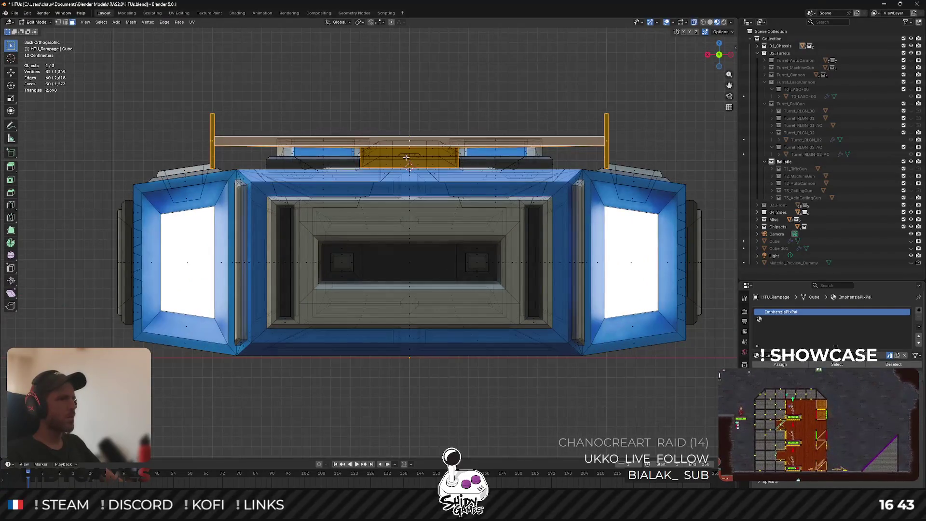
pyautogui.hotkey('alt', 'z')
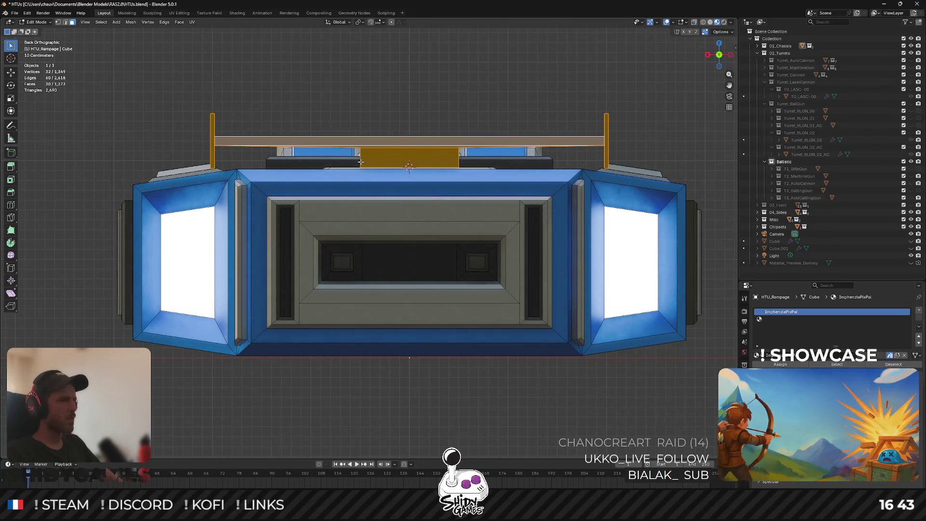
pyautogui.keyDown('shift'); pyautogui.click(366, 156); pyautogui.keyUp('shift')
pyautogui.press('g')
pyautogui.press('z')
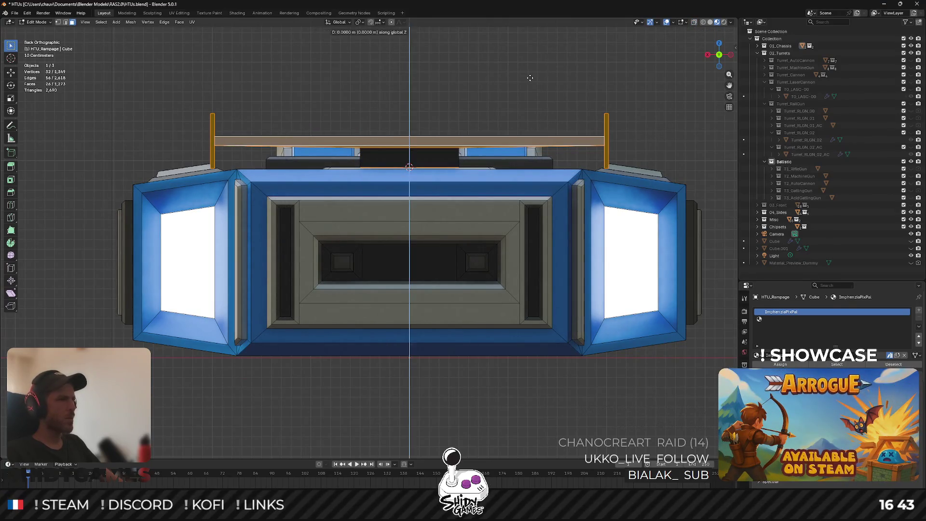
pyautogui.rightClick(527, 71)
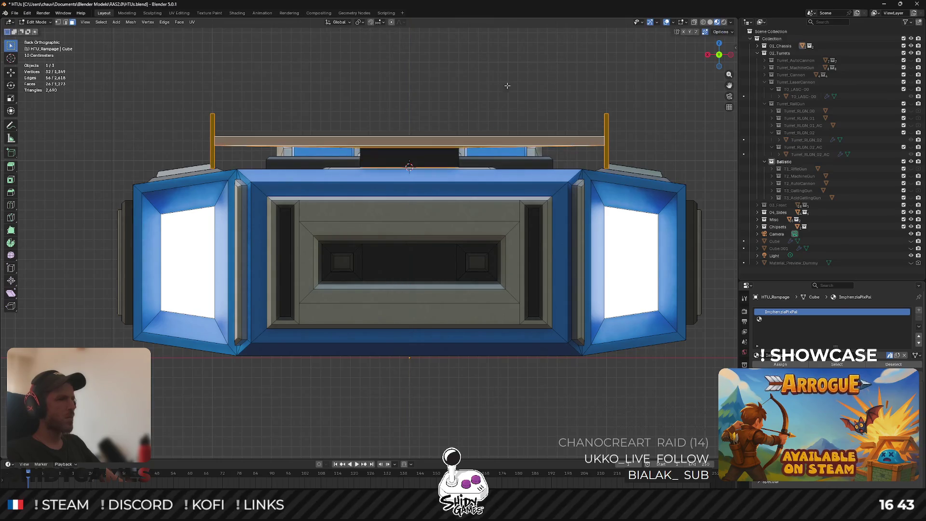
# Select the wing's edges and lower the spoiler wing slightly along Z.
pyautogui.scroll(2, 377, 158)
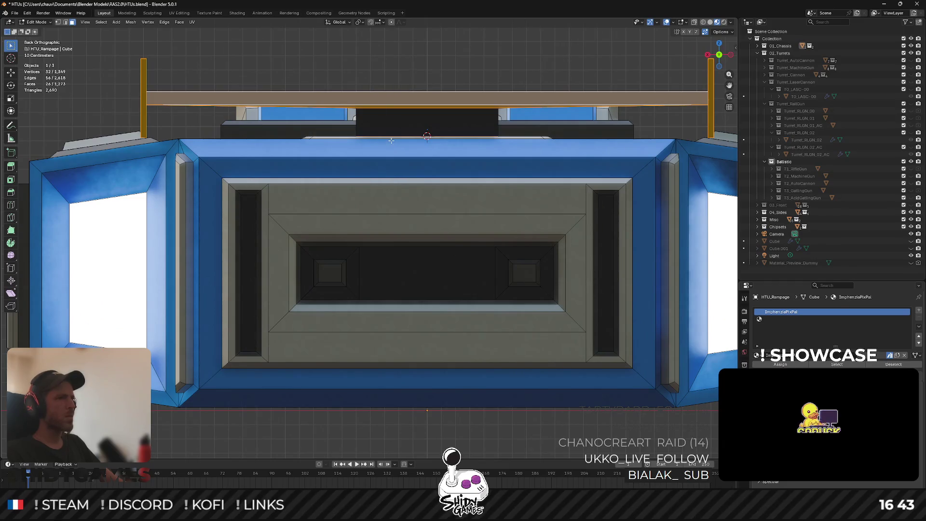
pyautogui.press('2')
pyautogui.keyDown('shift'); pyautogui.click(383, 136); pyautogui.keyUp('shift')
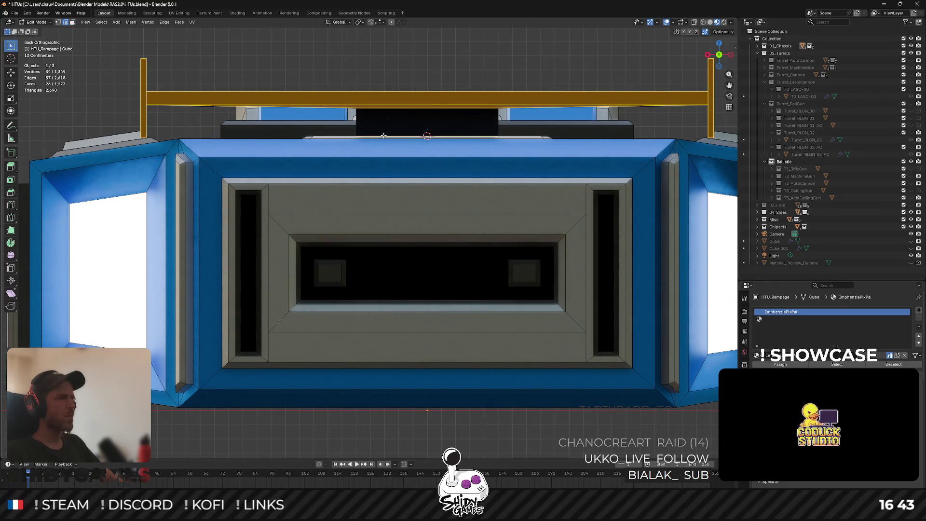
pyautogui.moveTo(391, 128); pyautogui.dragTo(414, 164)
pyautogui.press('ctrl+KP_1')
pyautogui.press('g')
pyautogui.press('z')
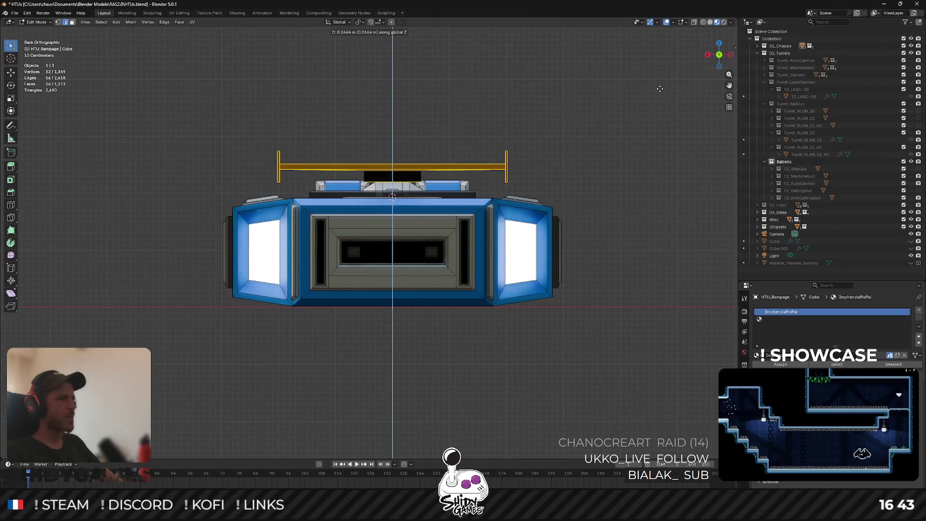
pyautogui.click(437, 164)
# Lower a single spoiler edge along Z and return to Object Mode.
pyautogui.click(403, 182)
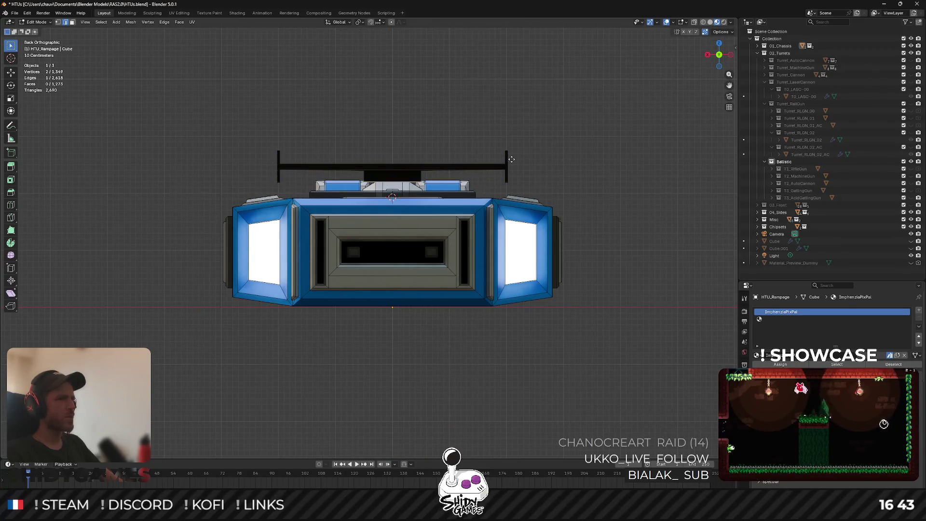
pyautogui.press('g')
pyautogui.press('z')
pyautogui.press('Return')
pyautogui.press('Tab')
pyautogui.moveTo(559, 137)
pyautogui.mouseDown()
pyautogui.moveTo(537, 160)
pyautogui.moveTo(549, 213)
pyautogui.moveTo(466, 258)
pyautogui.moveTo(488, 241)
pyautogui.moveTo(576, 256)
pyautogui.moveTo(638, 238)
pyautogui.moveTo(606, 257)
pyautogui.moveTo(282, 262)
pyautogui.moveTo(607, 174)
pyautogui.mouseUp()
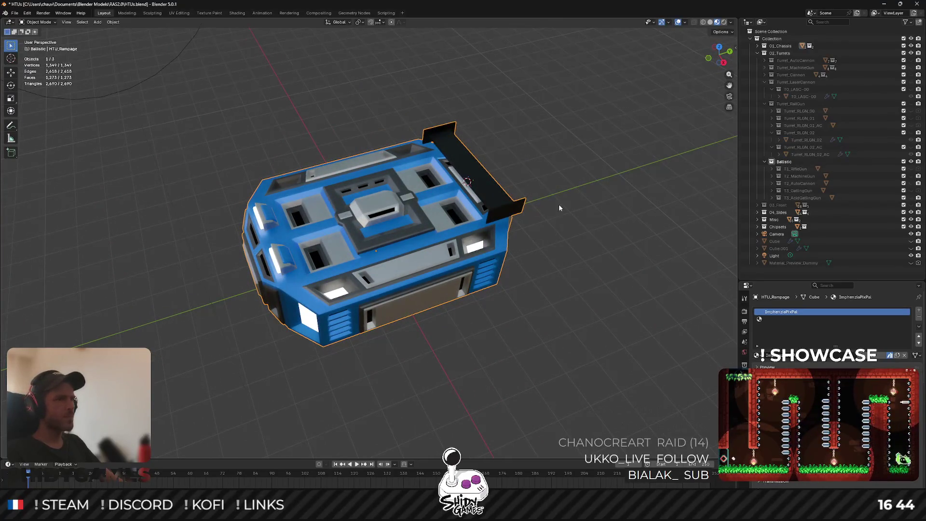
# Delete the rear spoiler's faces from the chassis mesh in Edit Mode, then return to the Notion doc.
pyautogui.press('Tab')
pyautogui.moveTo(558, 208); pyautogui.dragTo(507, 280)
pyautogui.scroll(3, 507, 281)
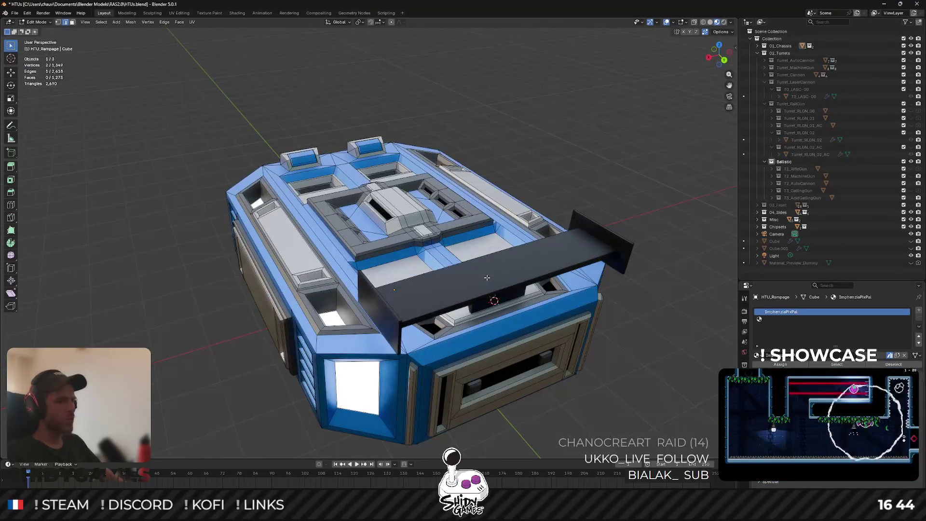
pyautogui.press('l')
pyautogui.press('x')
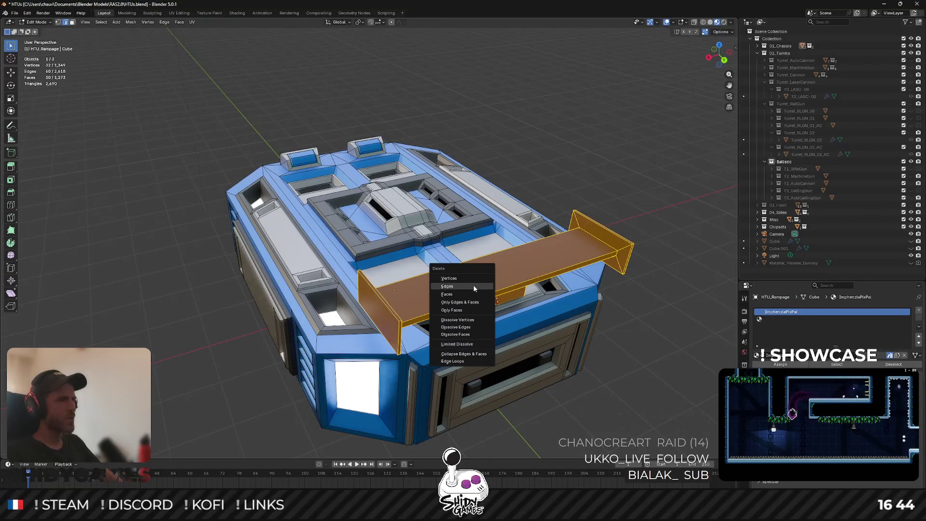
pyautogui.click(467, 294)
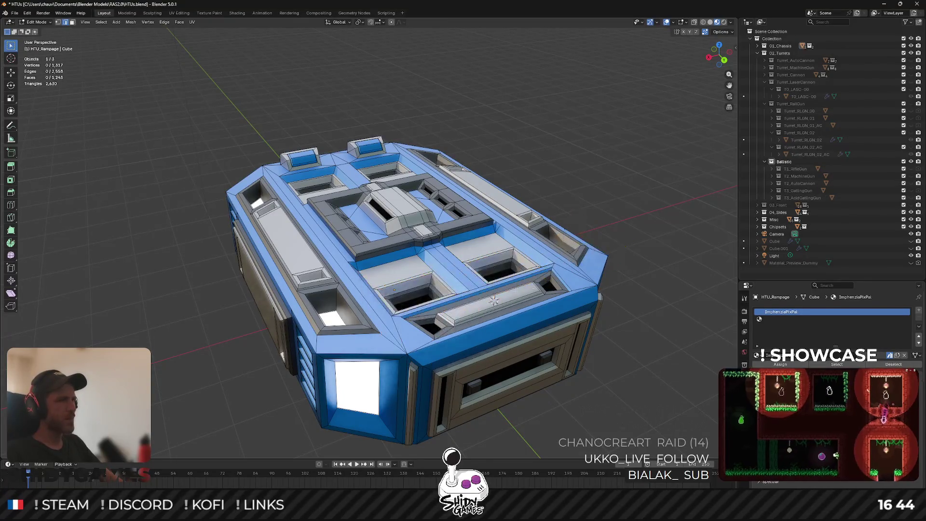
pyautogui.hotkey('alt', 'Tab')
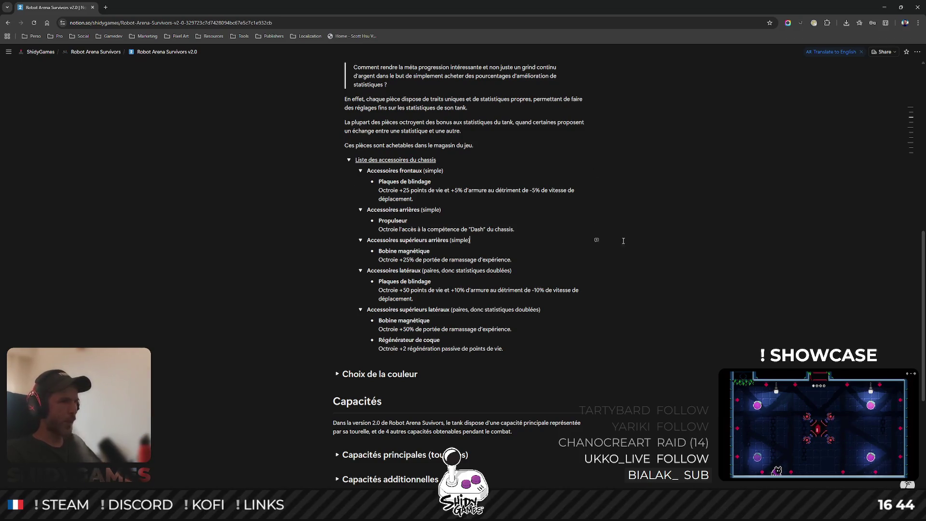
# Add an 'Aileron' bullet under Propulseur with the line 'Octroie +25% de vitesse de déplacement.'.
pyautogui.click(529, 230)
pyautogui.press('Return')
pyautogui.write('Aileron')
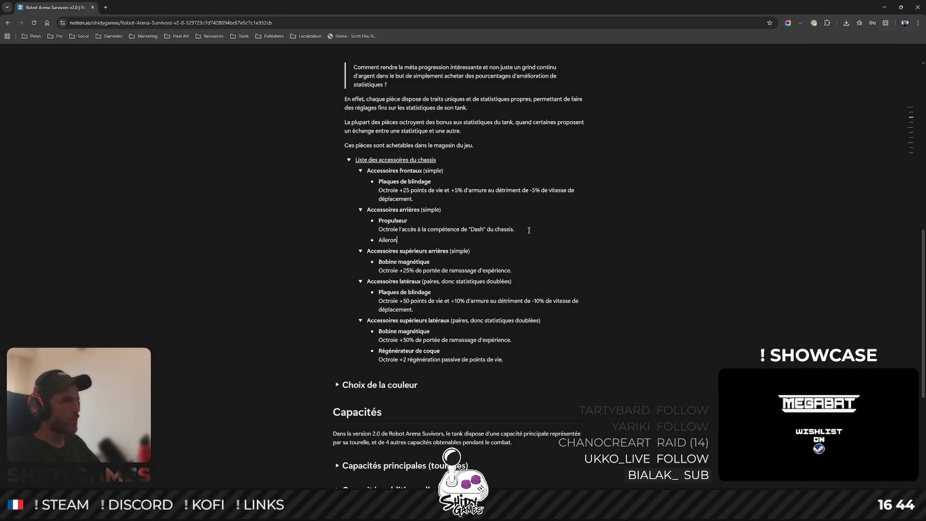
pyautogui.press('Return')
pyautogui.press('BackSpace')
pyautogui.press('BackSpace')
pyautogui.hotkey('shift', 'Return')
pyautogui.write('Octroie u')
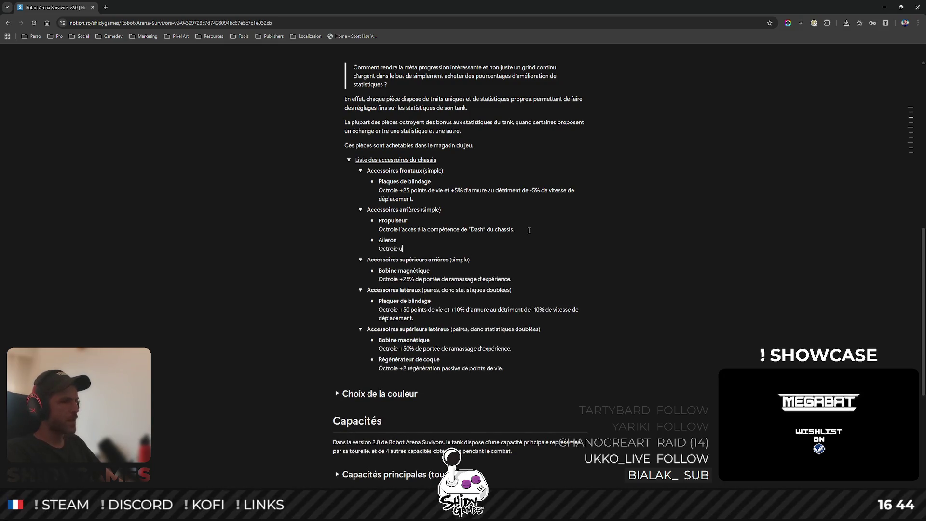
pyautogui.press('BackSpace')
pyautogui.write('+25%')
pyautogui.write(' de vitess')
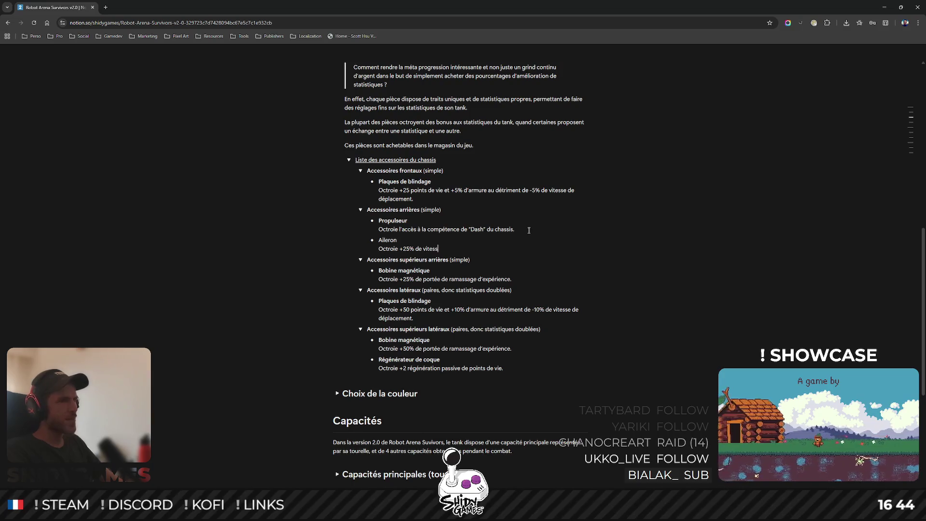
pyautogui.write('e de déplacement.')
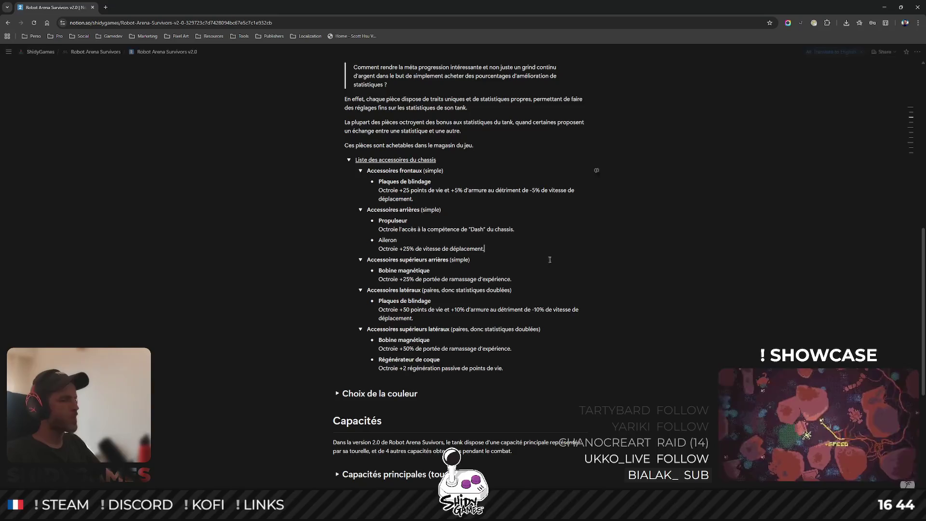
pyautogui.moveTo(401, 239); pyautogui.dragTo(375, 240)
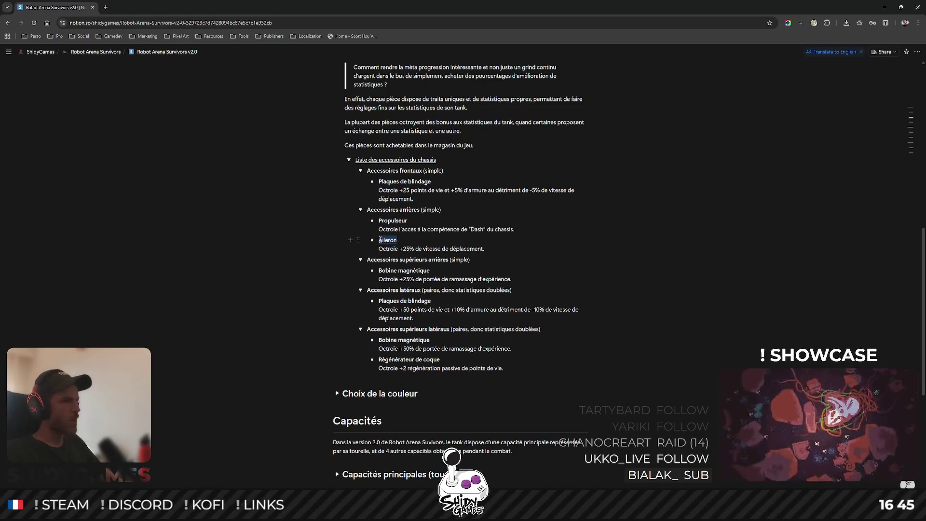
# Bold the Aileron name and move the entry under Accessoires supérieurs arrières, above Bobine magnétique.
pyautogui.click(683, 185)
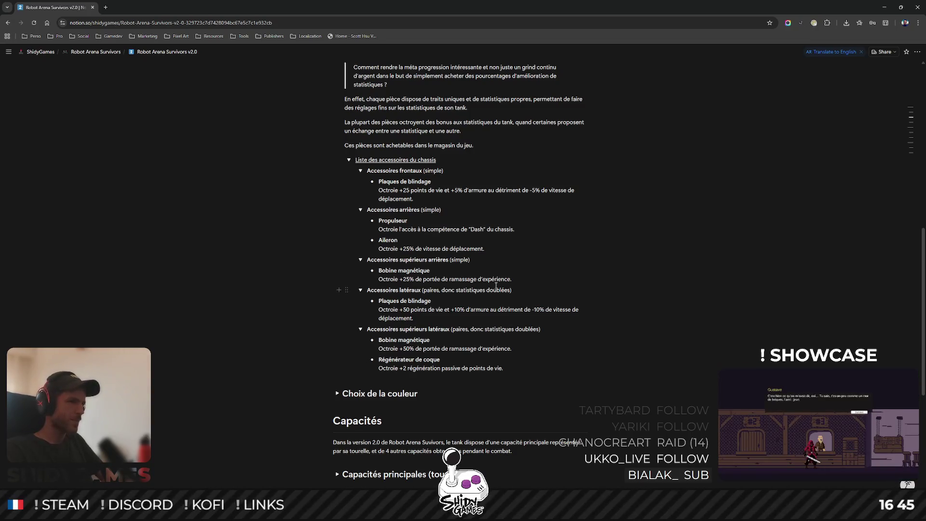
pyautogui.click(496, 259)
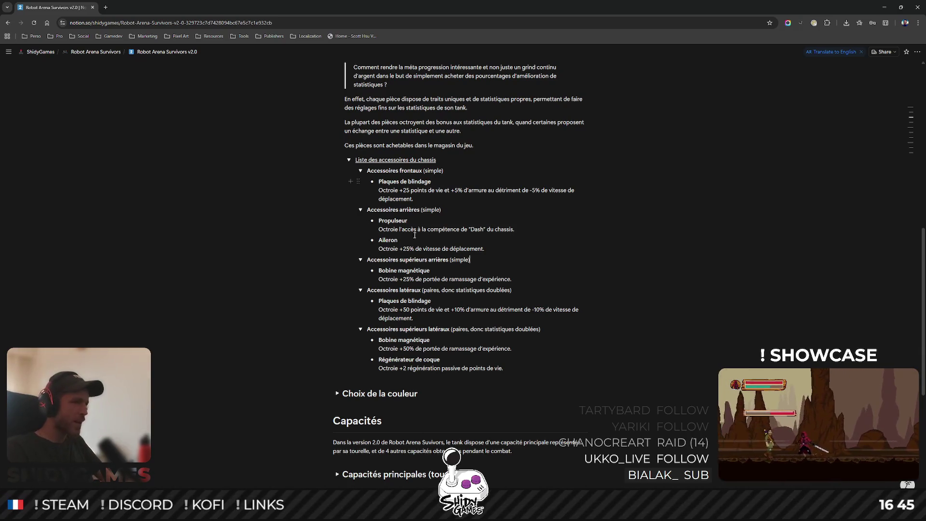
pyautogui.moveTo(358, 241)
pyautogui.mouseDown()
pyautogui.moveTo(384, 243)
pyautogui.moveTo(386, 265)
pyautogui.mouseUp()
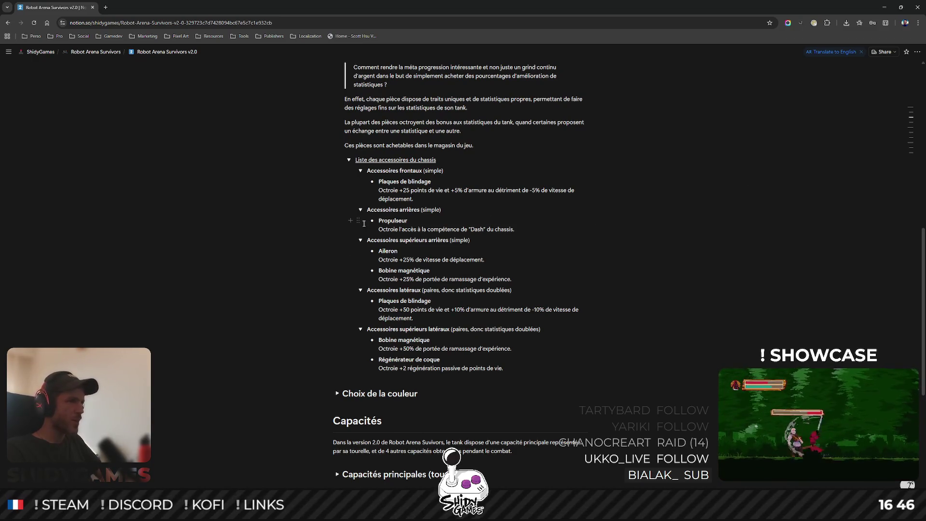
# Add a 'Réservoir de Napalm' bullet under Propulseur and rename Aileron to 'Aileron en Carbone'.
pyautogui.click(547, 231)
pyautogui.press('Return')
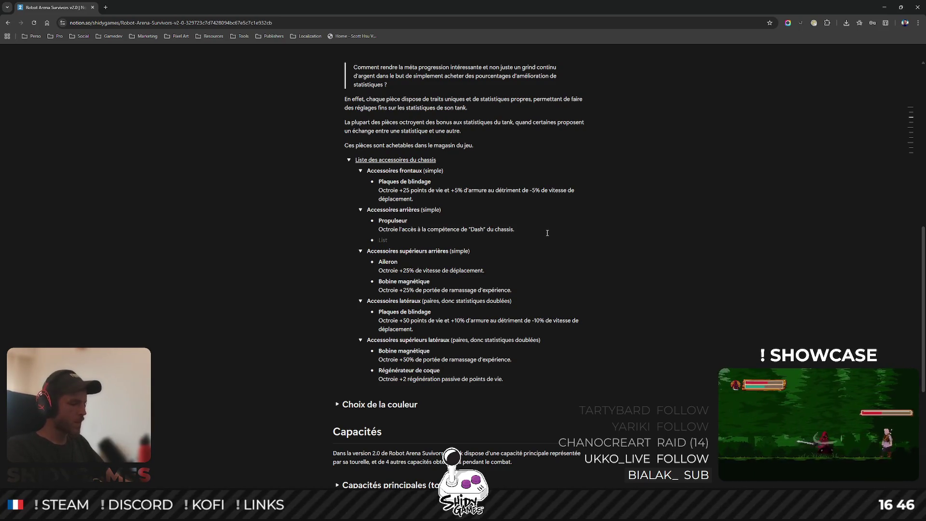
pyautogui.write('Réservoir de')
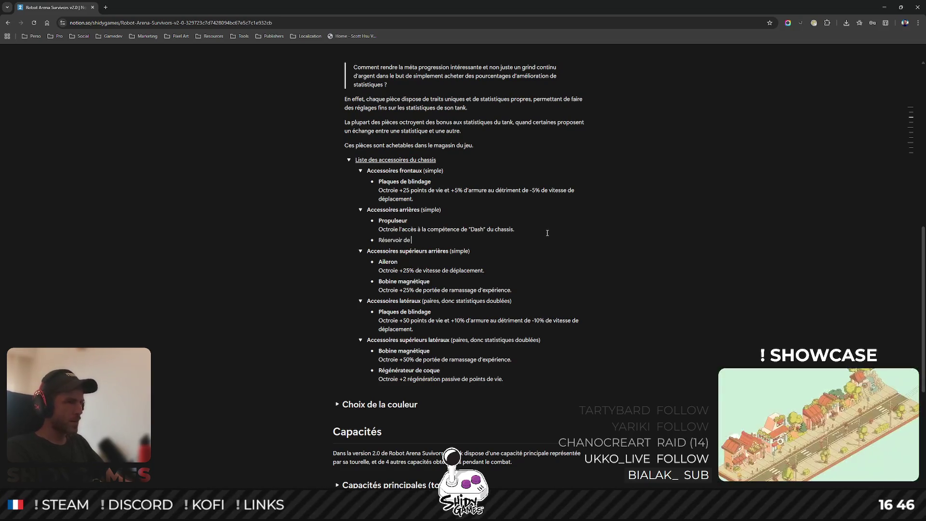
pyautogui.write(' Na')
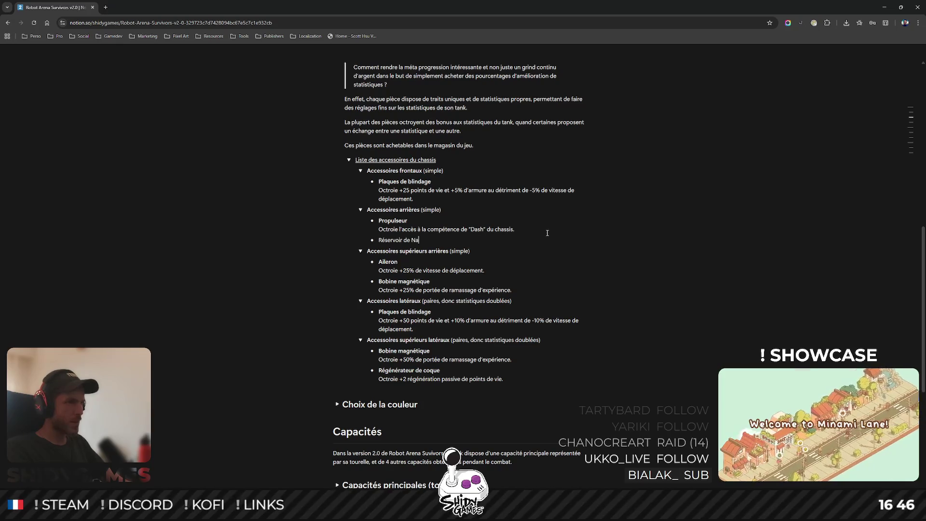
pyautogui.write('apalm')
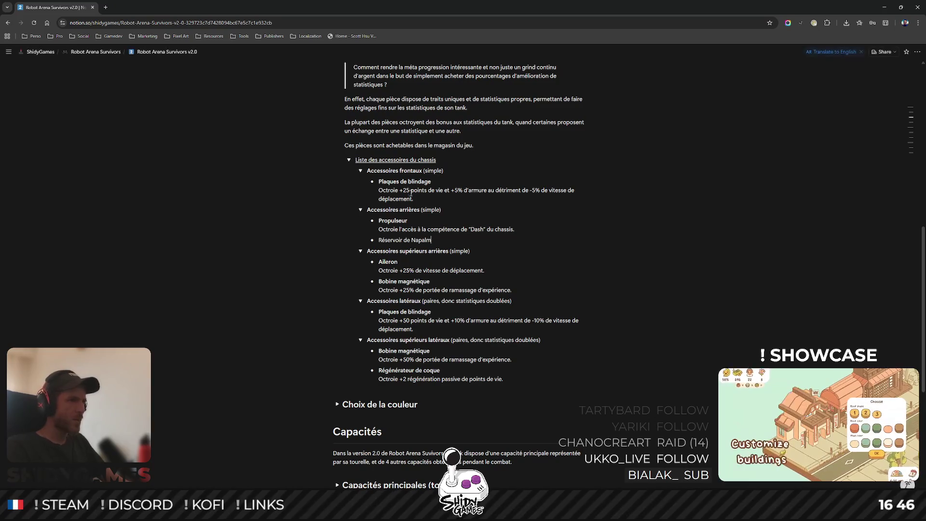
pyautogui.press('BackSpace')
pyautogui.write('B')
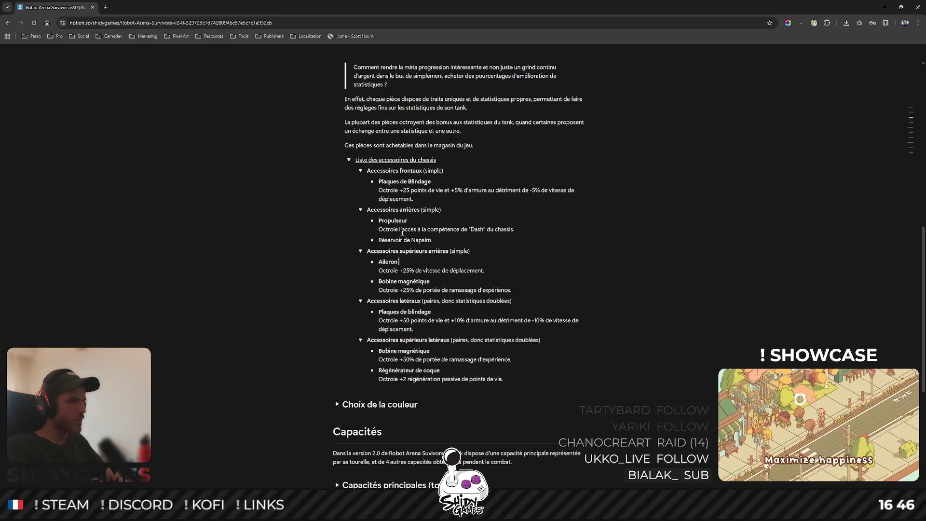
pyautogui.write(' en Carbone')
# Capitalise Magnétique, Blindage, Magnétique and Coque in the upper and lateral accessory names.
pyautogui.click(399, 282)
pyautogui.press('BackSpace')
pyautogui.write('M')
pyautogui.click(411, 312)
pyautogui.press('BackSpace')
pyautogui.write('B')
pyautogui.click(402, 351)
pyautogui.press('BackSpace')
pyautogui.write('M')
pyautogui.click(424, 370)
pyautogui.press('BackSpace')
pyautogui.write('C')
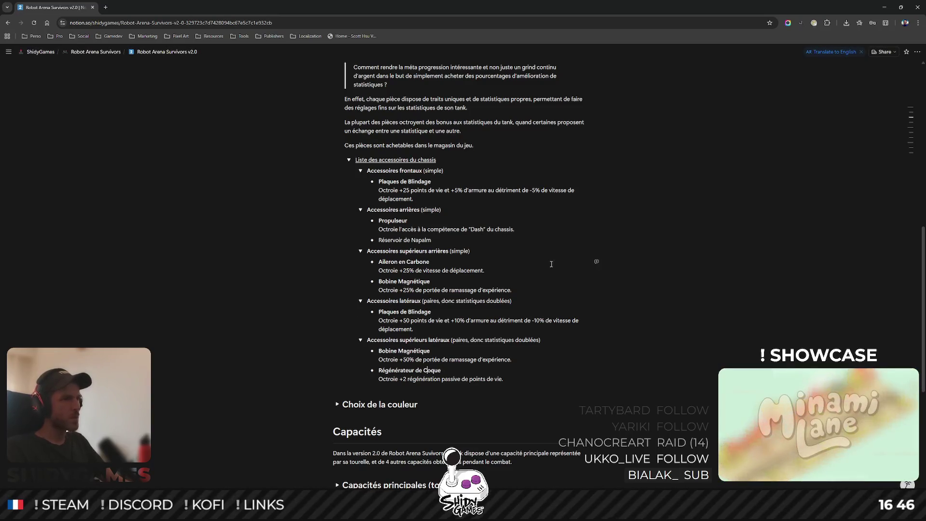
# Begin the Napalm reservoir's description line: 'Octroie +25% de dégâts de'.
pyautogui.click(460, 243)
pyautogui.hotkey('shift', 'Return')
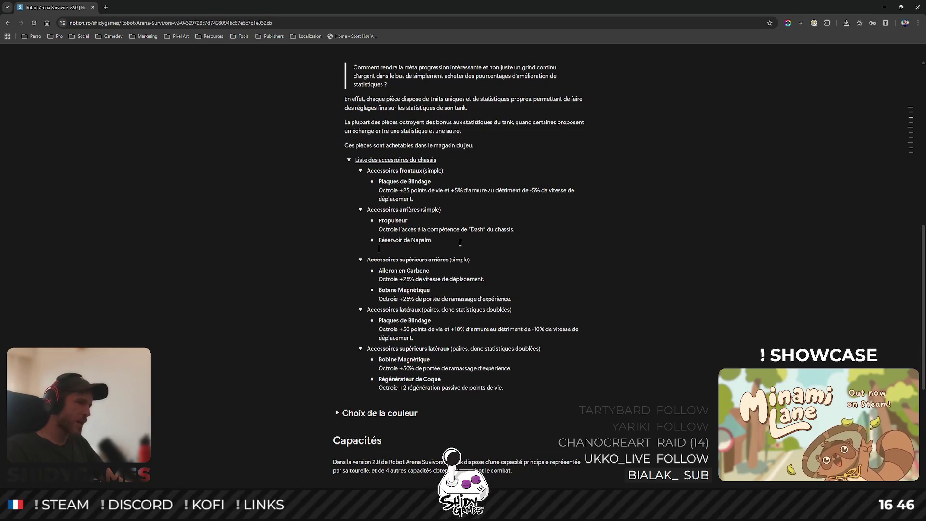
pyautogui.write('Octroie')
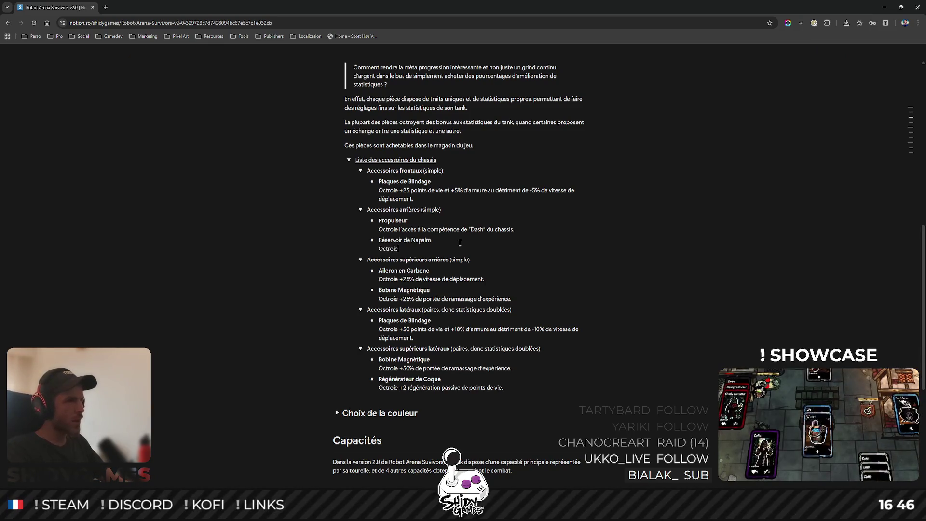
pyautogui.write(' +25%')
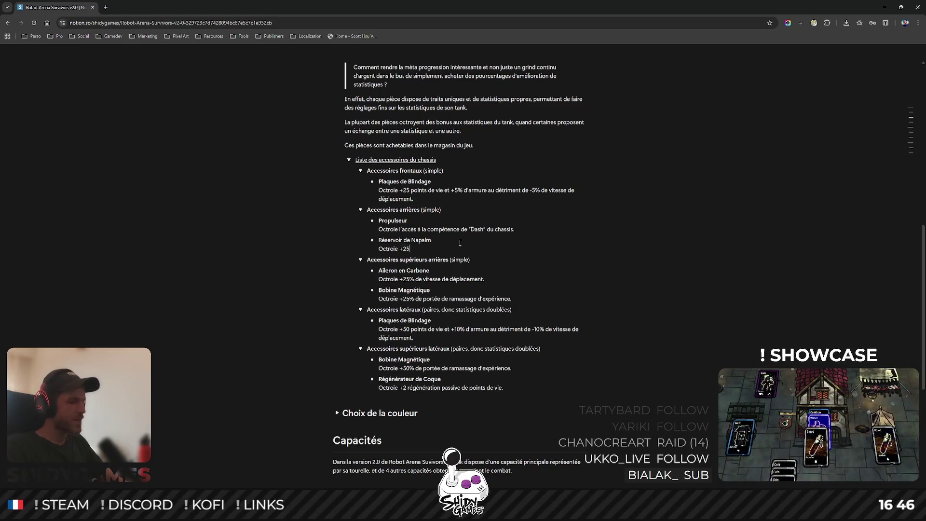
pyautogui.write(' de d')
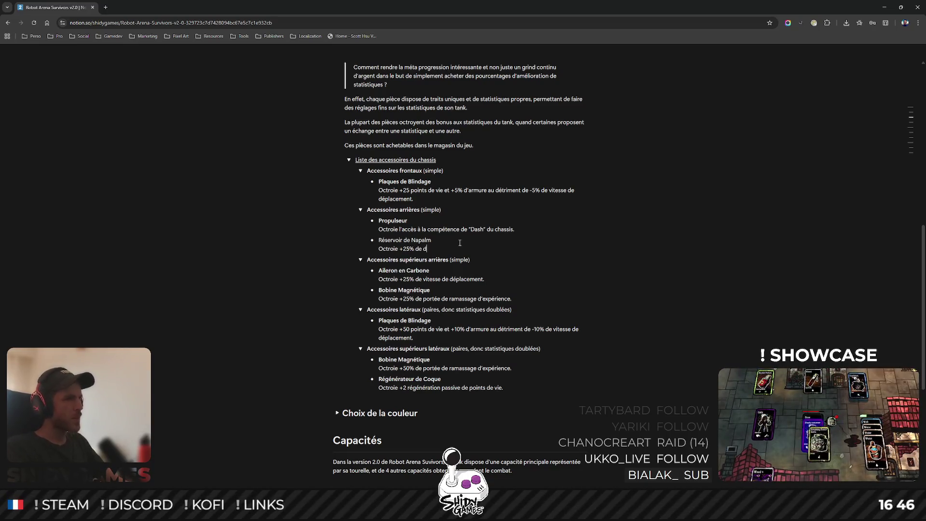
pyautogui.write('égats')
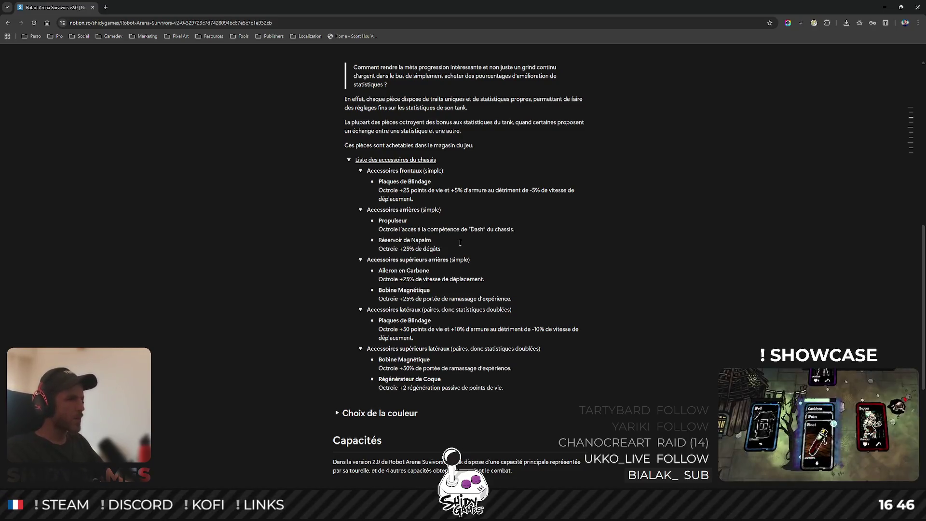
pyautogui.write('e Feu')
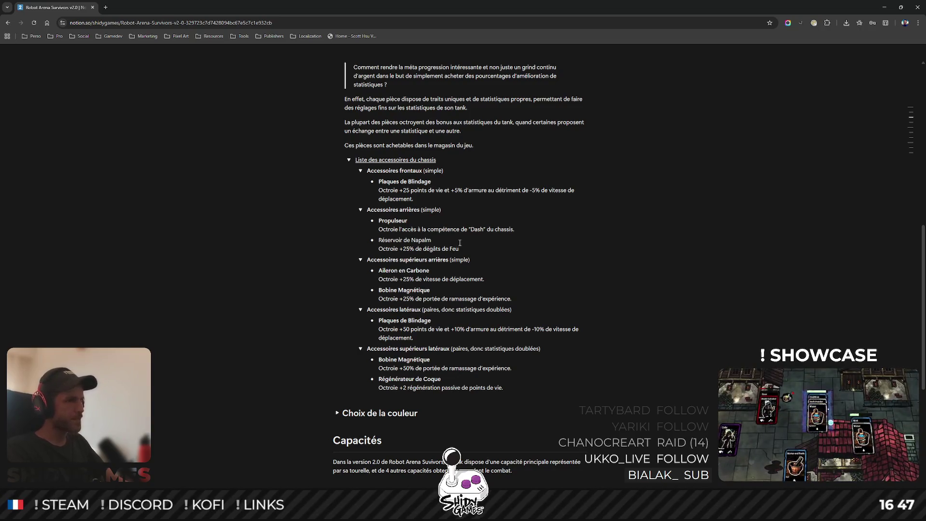
pyautogui.press('BackSpace')
pyautogui.press('BackSpace')
pyautogui.press('BackSpace')
# End the Napalm line with 'feu.', colour 'feu' red, and start a new bullet below it.
pyautogui.write('feu.')
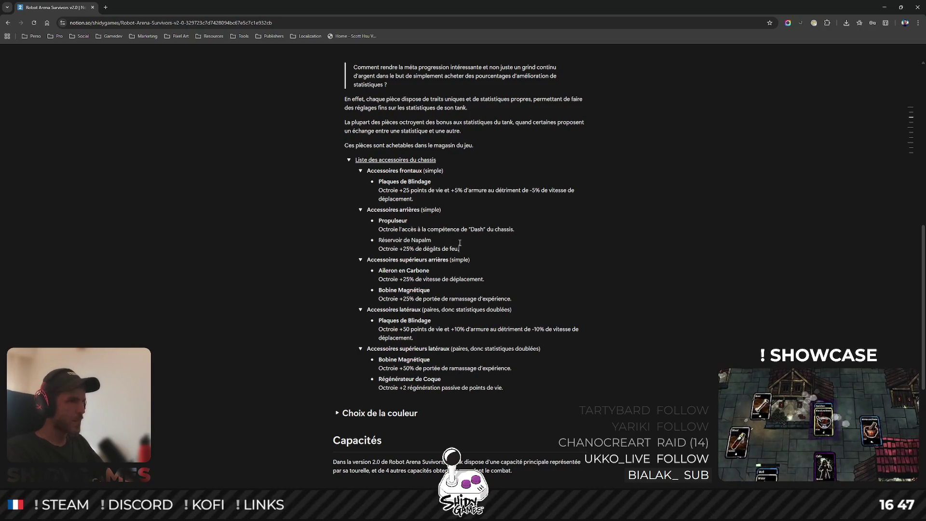
pyautogui.doubleClick(454, 249)
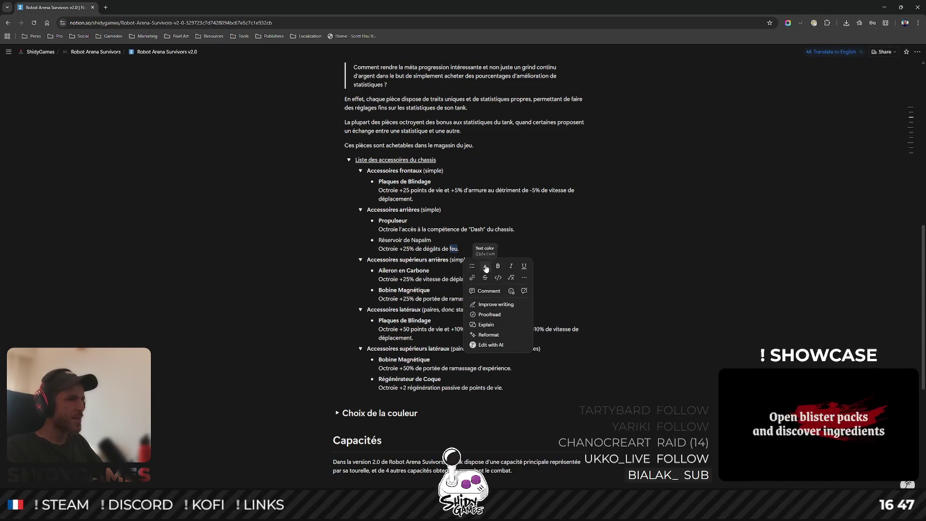
pyautogui.click(485, 266)
pyautogui.click(538, 326)
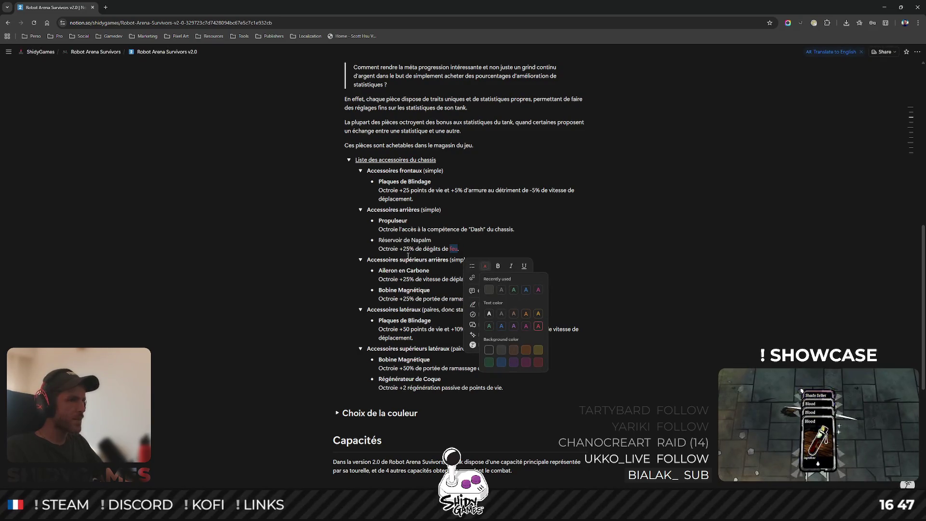
pyautogui.click(458, 241)
pyautogui.click(486, 248)
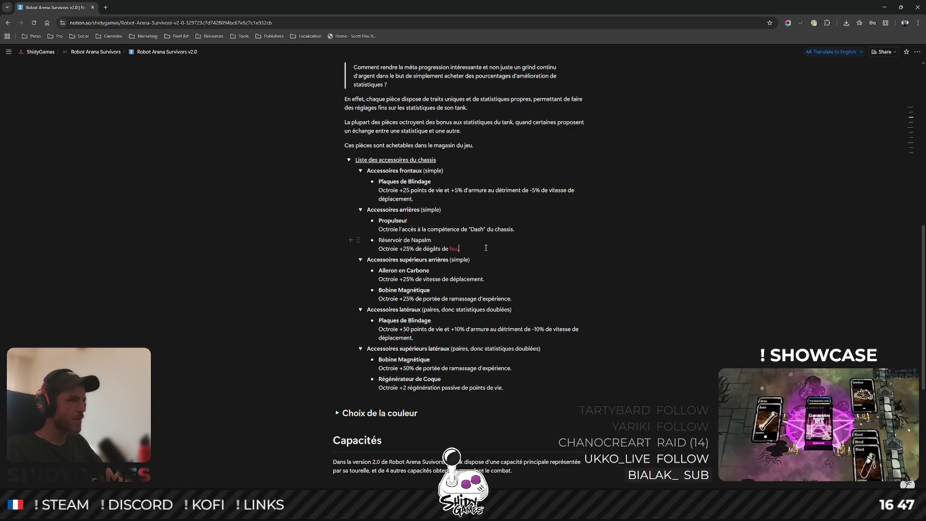
pyautogui.press('Return')
# Add 'Réservoir d'Acide' and 'Réservoir d'Azote Liquide' bullets below the Napalm reservoir.
pyautogui.write("Réservoir d'A")
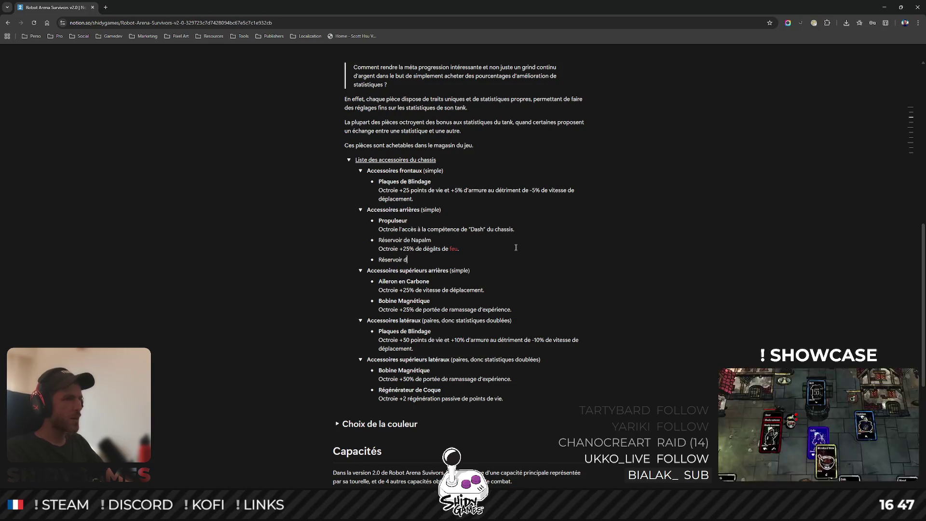
pyautogui.write('cide')
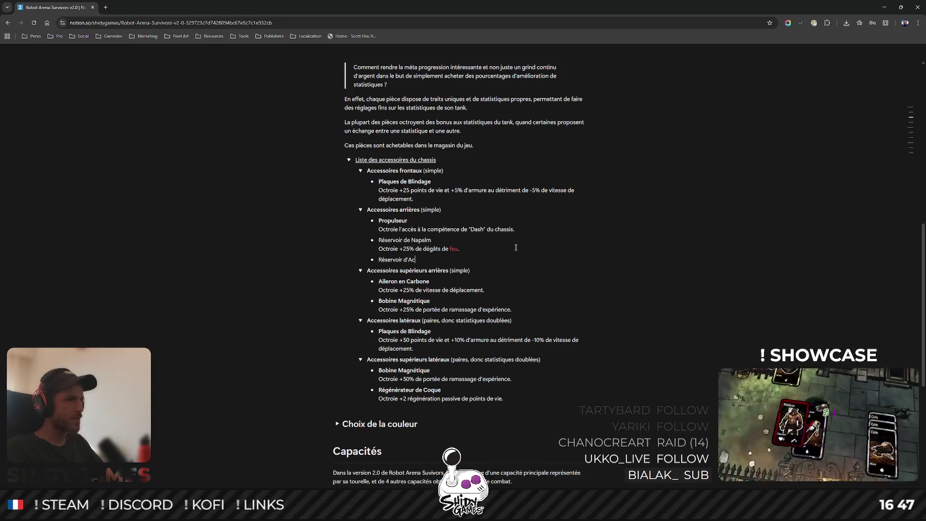
pyautogui.press('Return')
pyautogui.write('Réservoir')
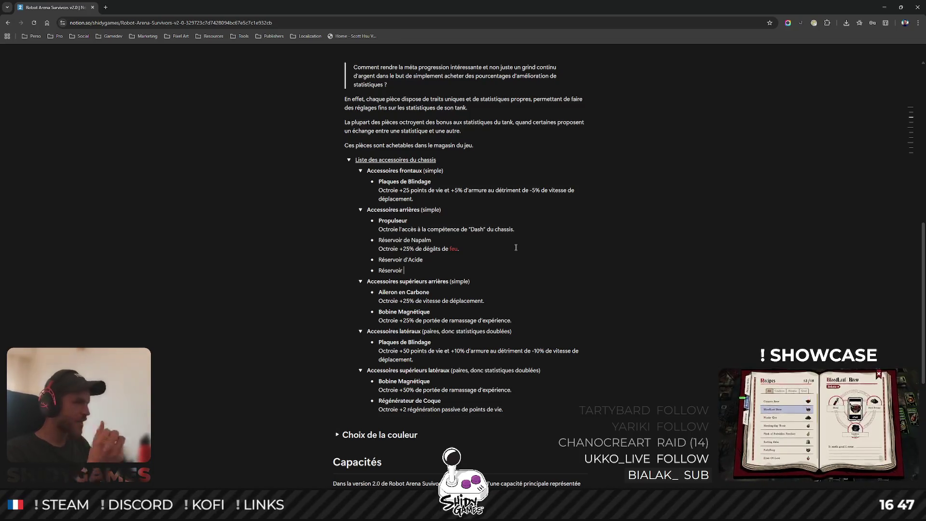
pyautogui.write("d'Azote")
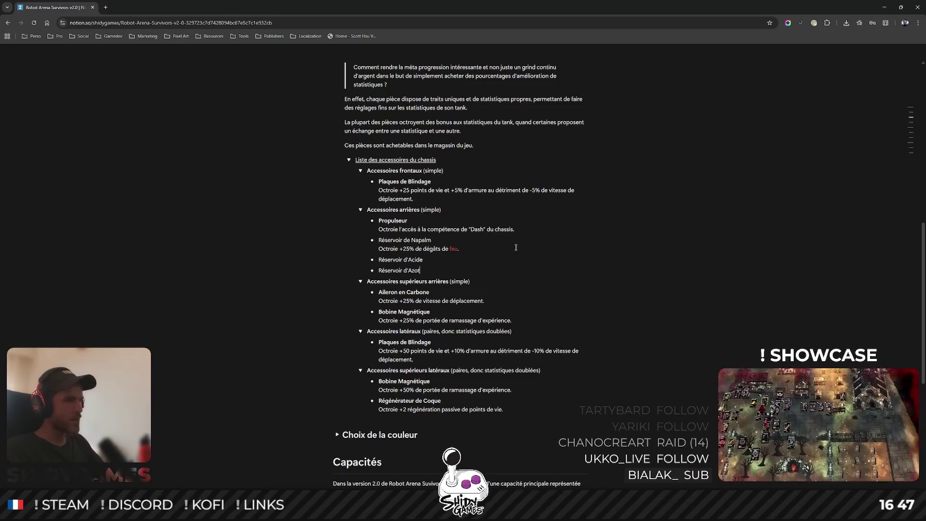
pyautogui.write(' Liquide')
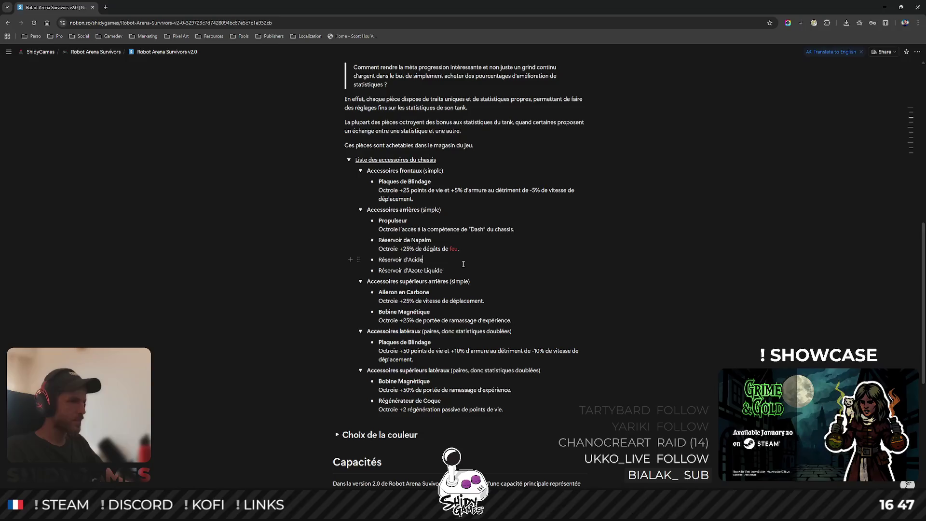
# Give Réservoir d'Acide the description 'Octroie +25% de dégâts acide.'.
pyautogui.hotkey('shift', 'Return')
pyautogui.write('Octoir')
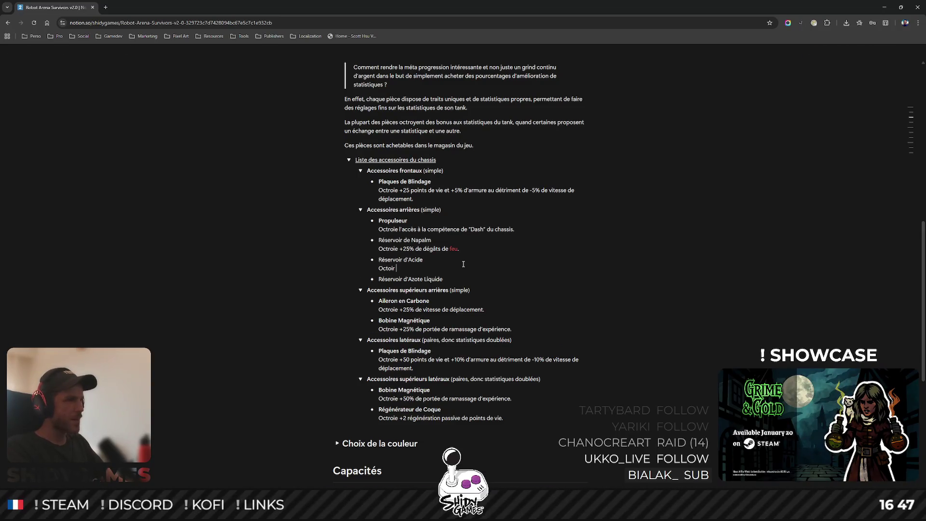
pyautogui.press('BackSpace')
pyautogui.press('BackSpace')
pyautogui.press('BackSpace')
pyautogui.write('ro')
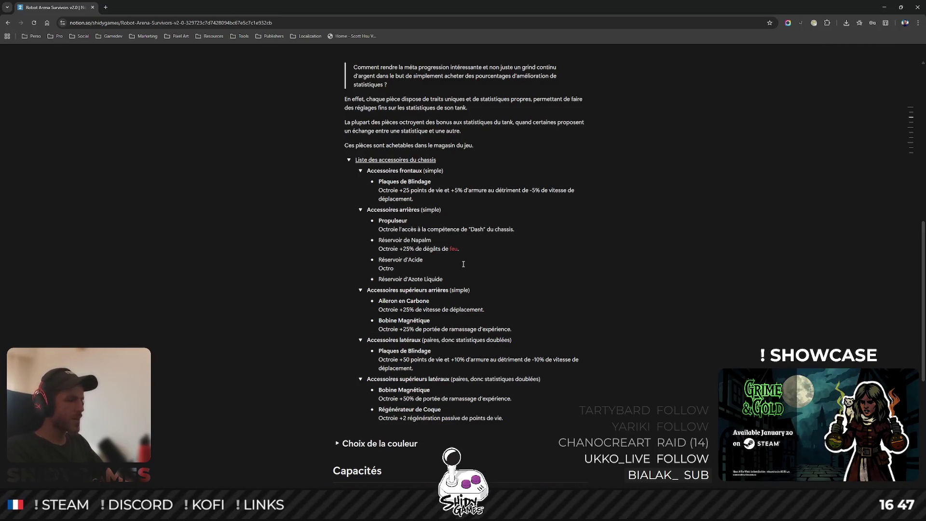
pyautogui.write('ie+25')
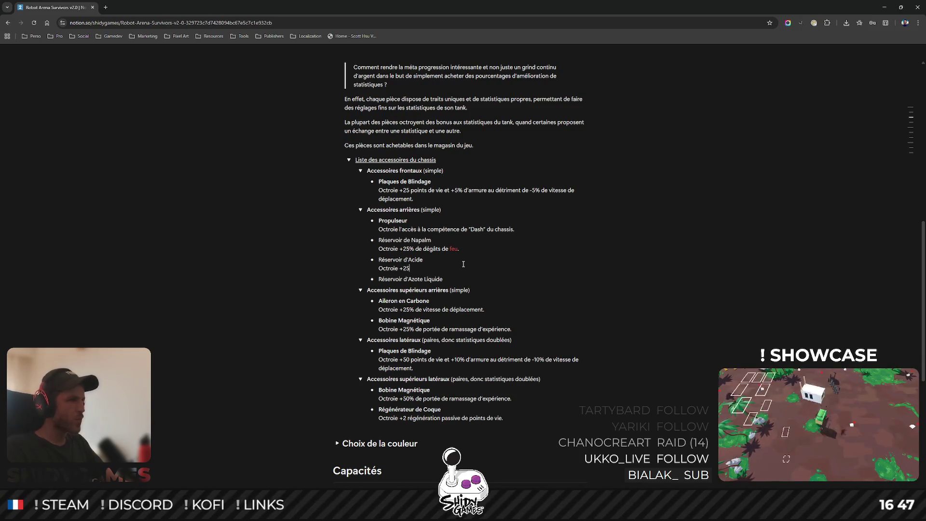
pyautogui.write('%')
pyautogui.write(' de d')
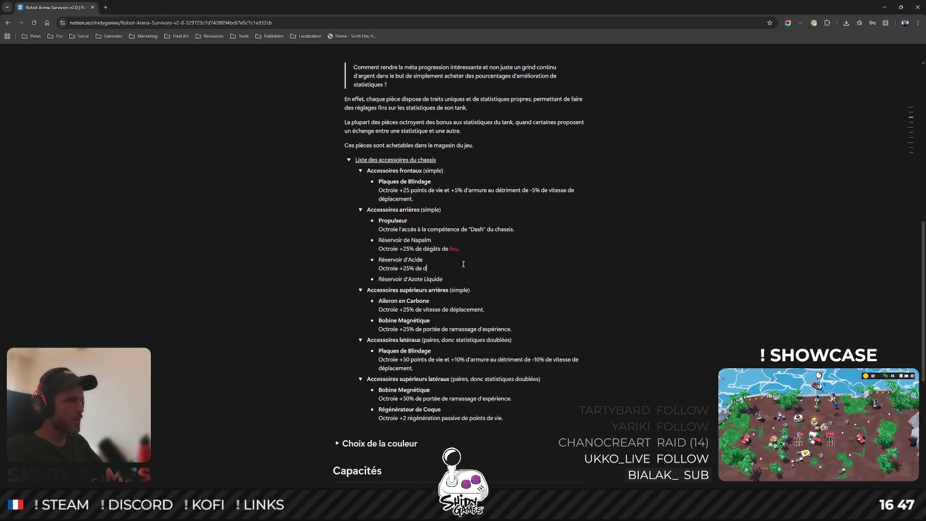
pyautogui.write('égaâts d')
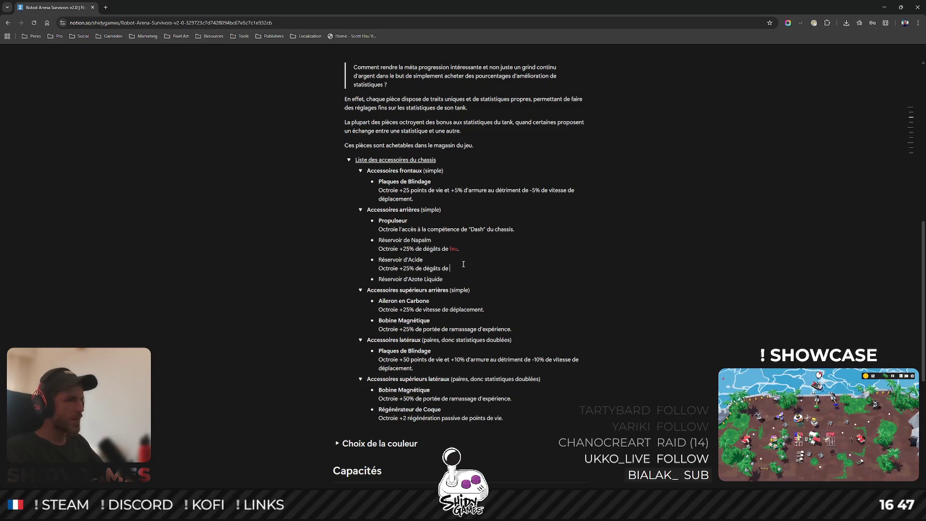
pyautogui.write('e')
pyautogui.press('BackSpace')
pyautogui.press('BackSpace')
pyautogui.write('acide.')
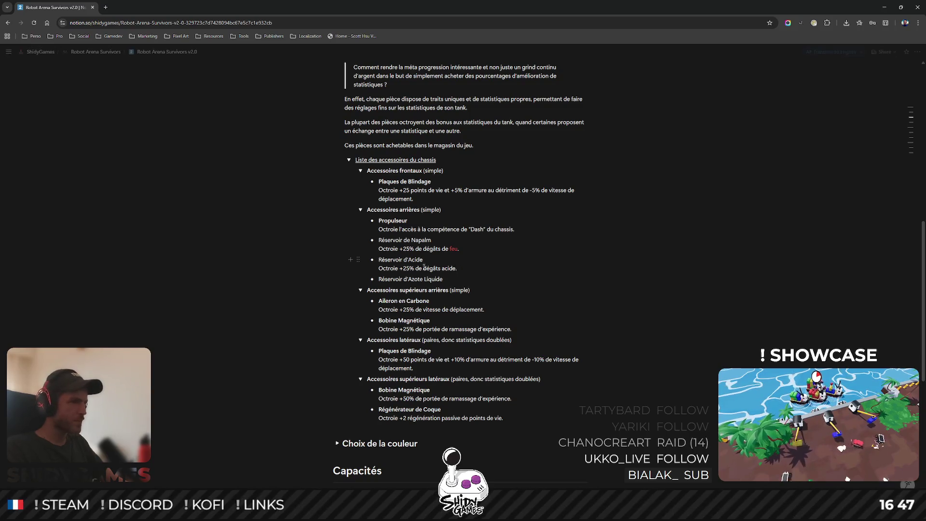
pyautogui.click(502, 280)
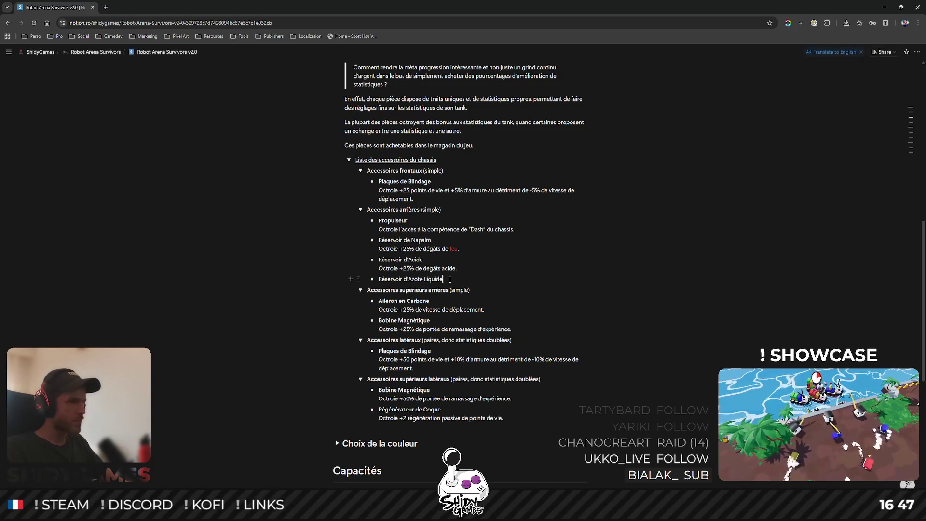